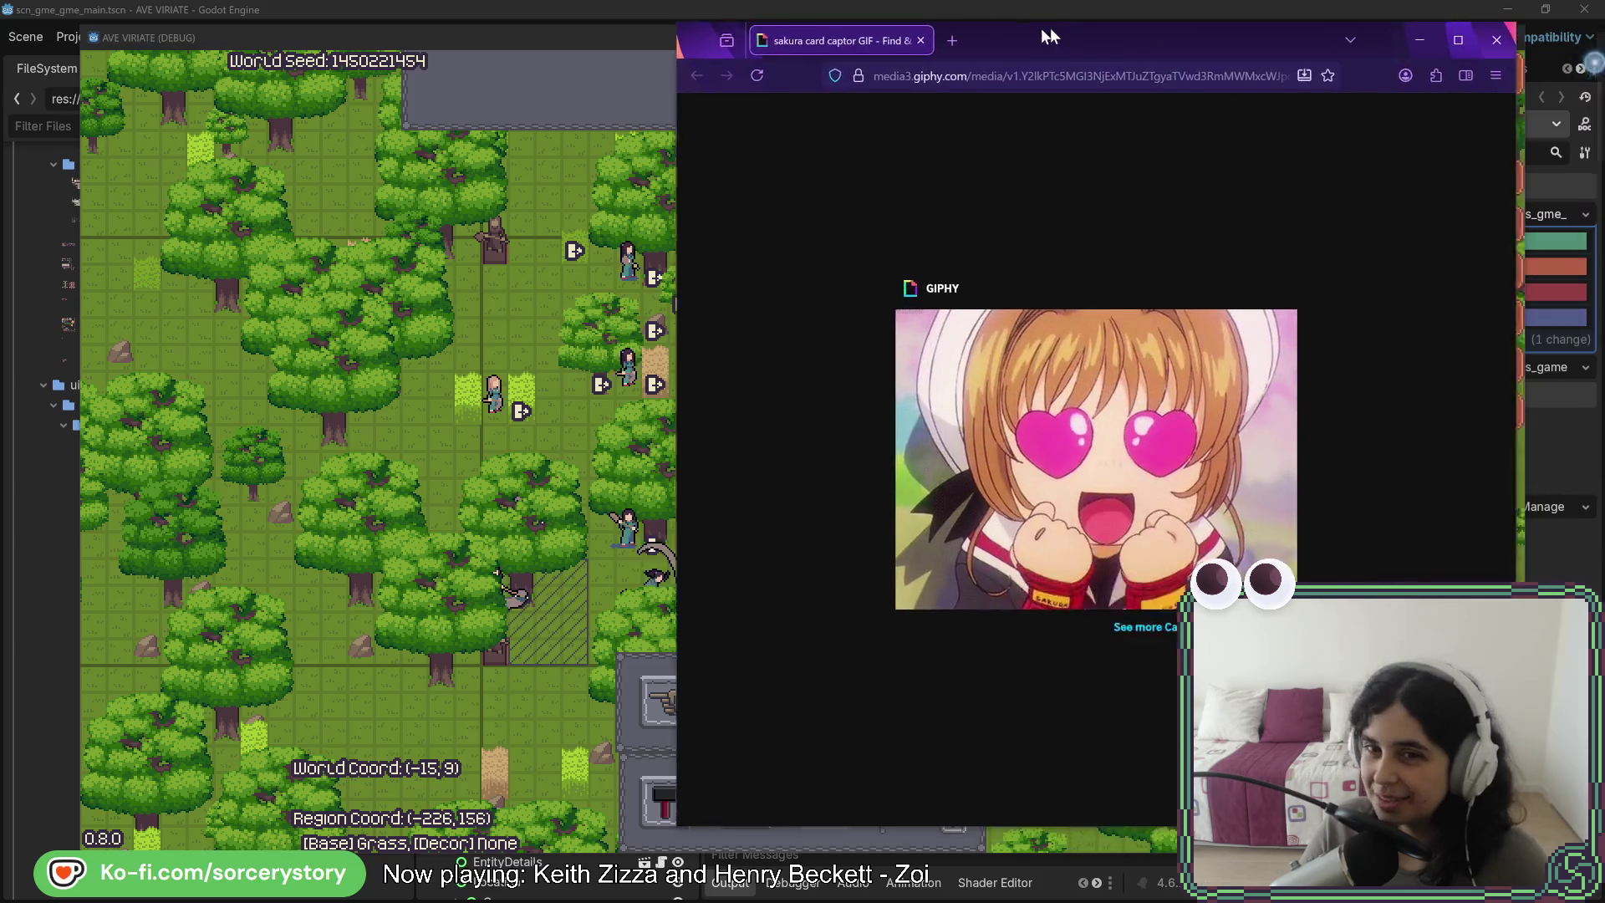
# - Move the GIPHY Sakura GIF window to the left-centre of the screen, over the game
pyautogui.moveTo(1050, 27); pyautogui.dragTo(604, 63)
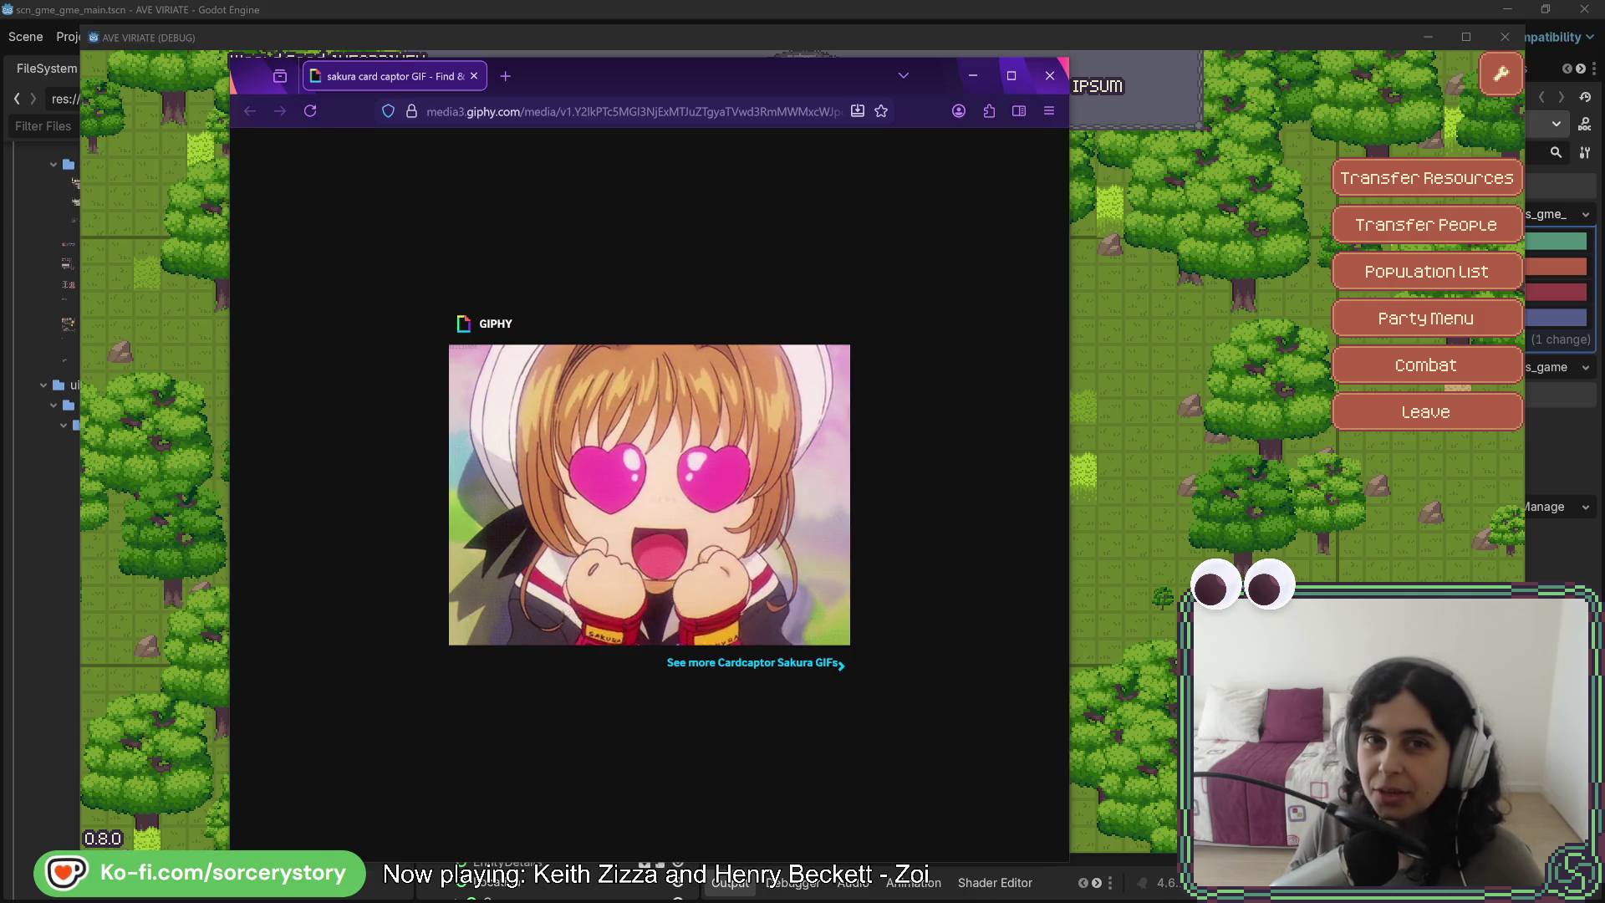
# - Switch away from the Sakura GIF window to reveal the game's settlement view
pyautogui.hotkey('alt', 'Tab')
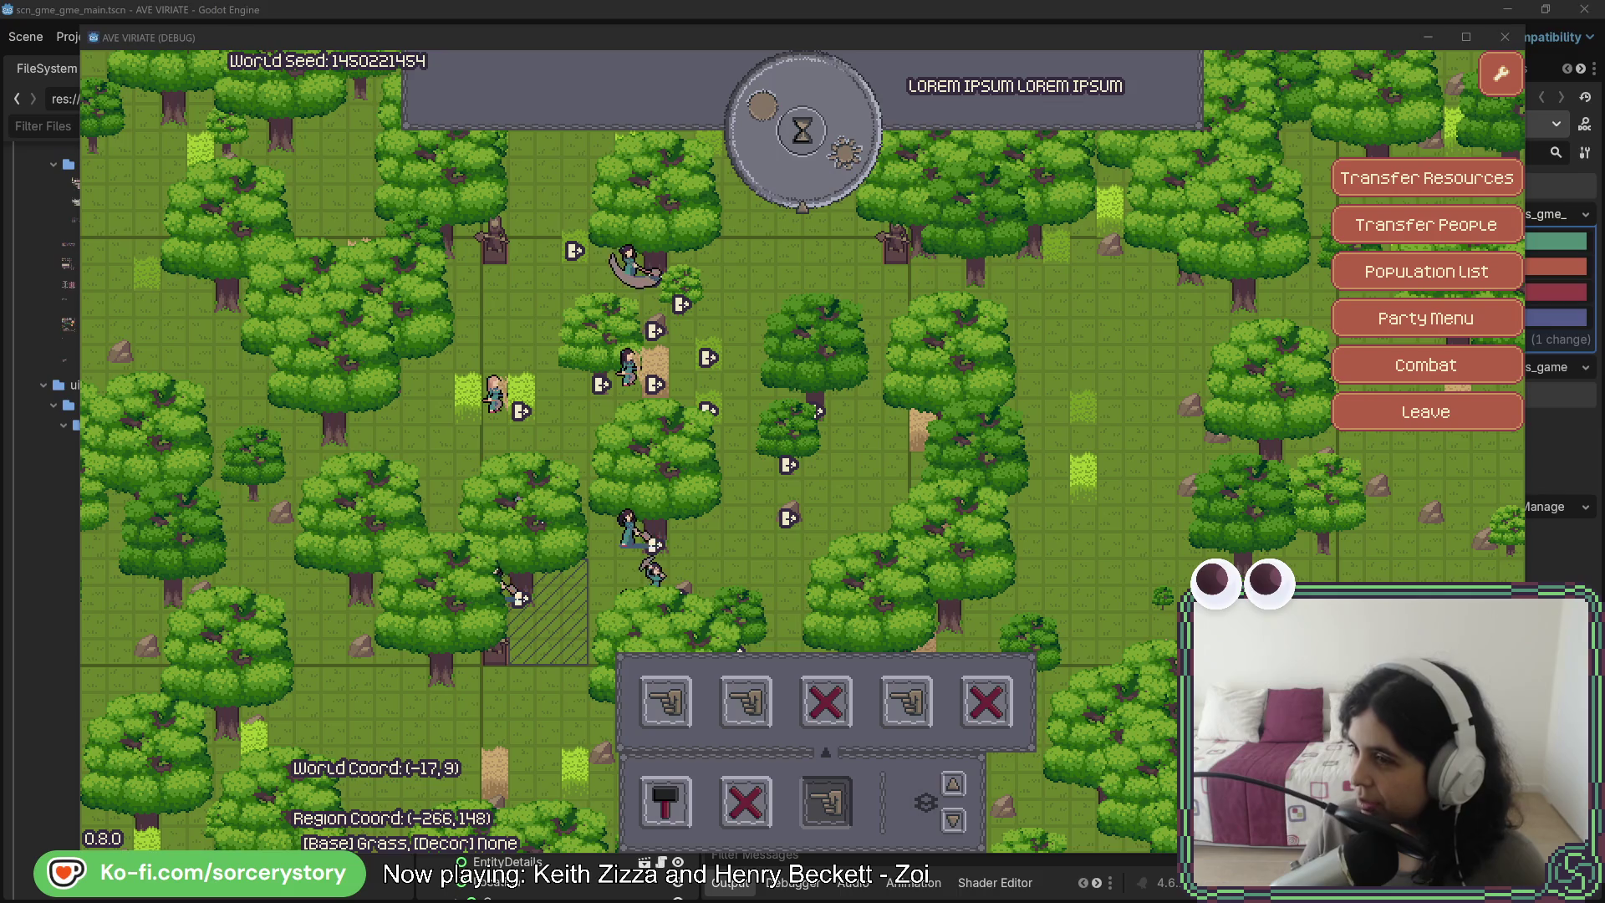
# - Pull the Firefox window with the texture-fix code screenshot in from the right edge onto the left half
pyautogui.moveTo(1604, 70)
pyautogui.mouseDown()
pyautogui.moveTo(641, 61)
pyautogui.moveTo(657, 81)
pyautogui.mouseUp()
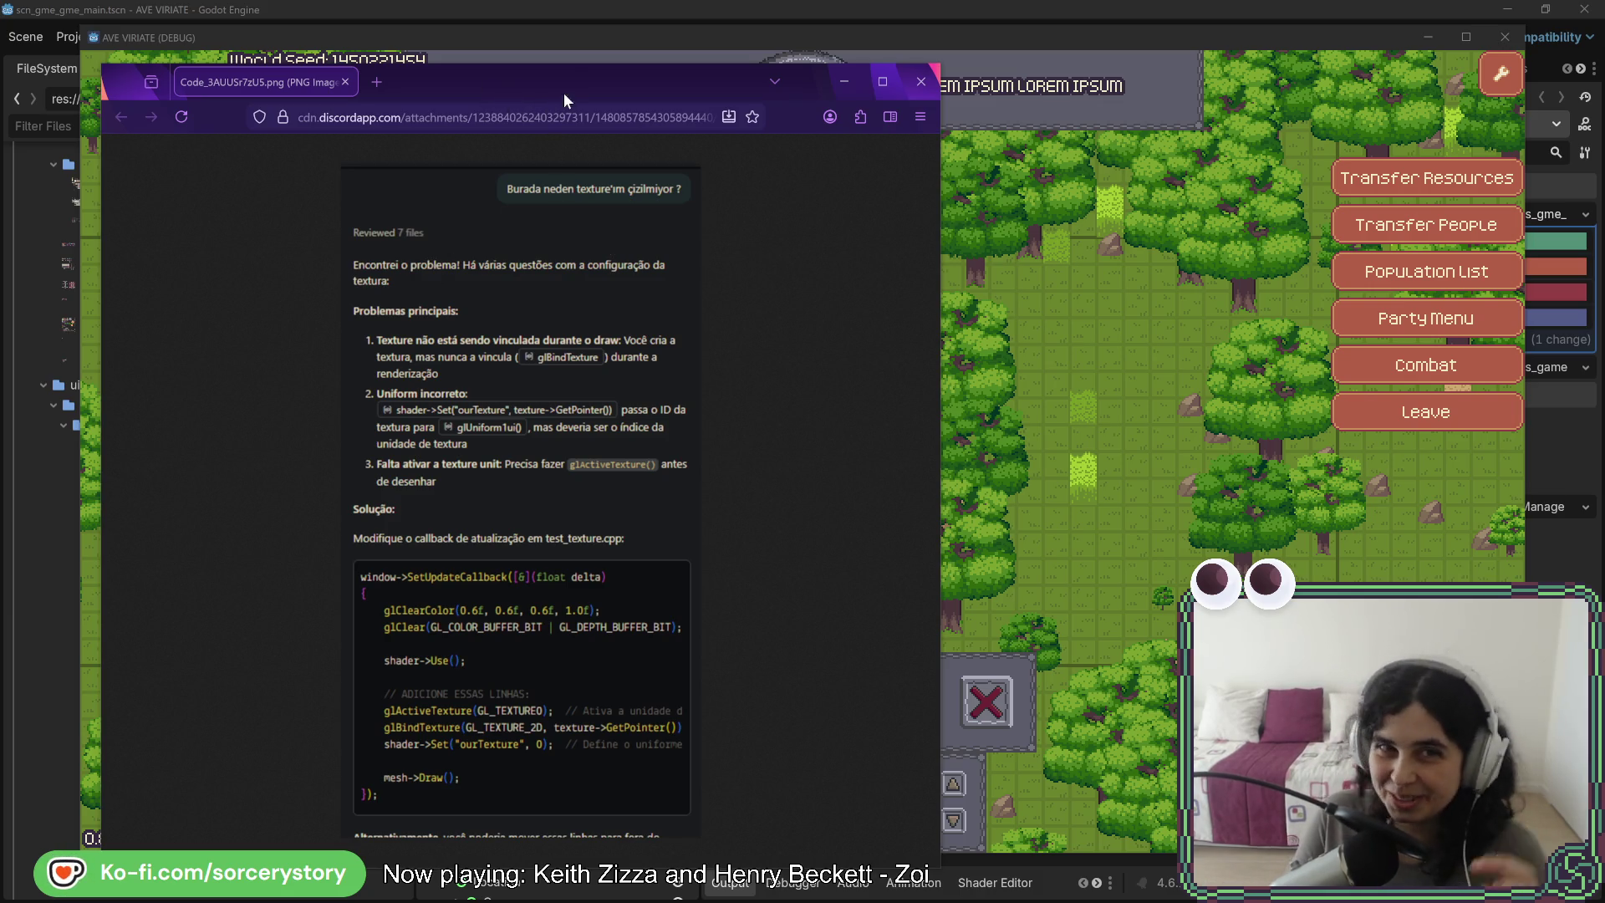
# - Push the code screenshot window past the right screen edge to uncover the settlement
pyautogui.moveTo(564, 83); pyautogui.dragTo(1604, 50)
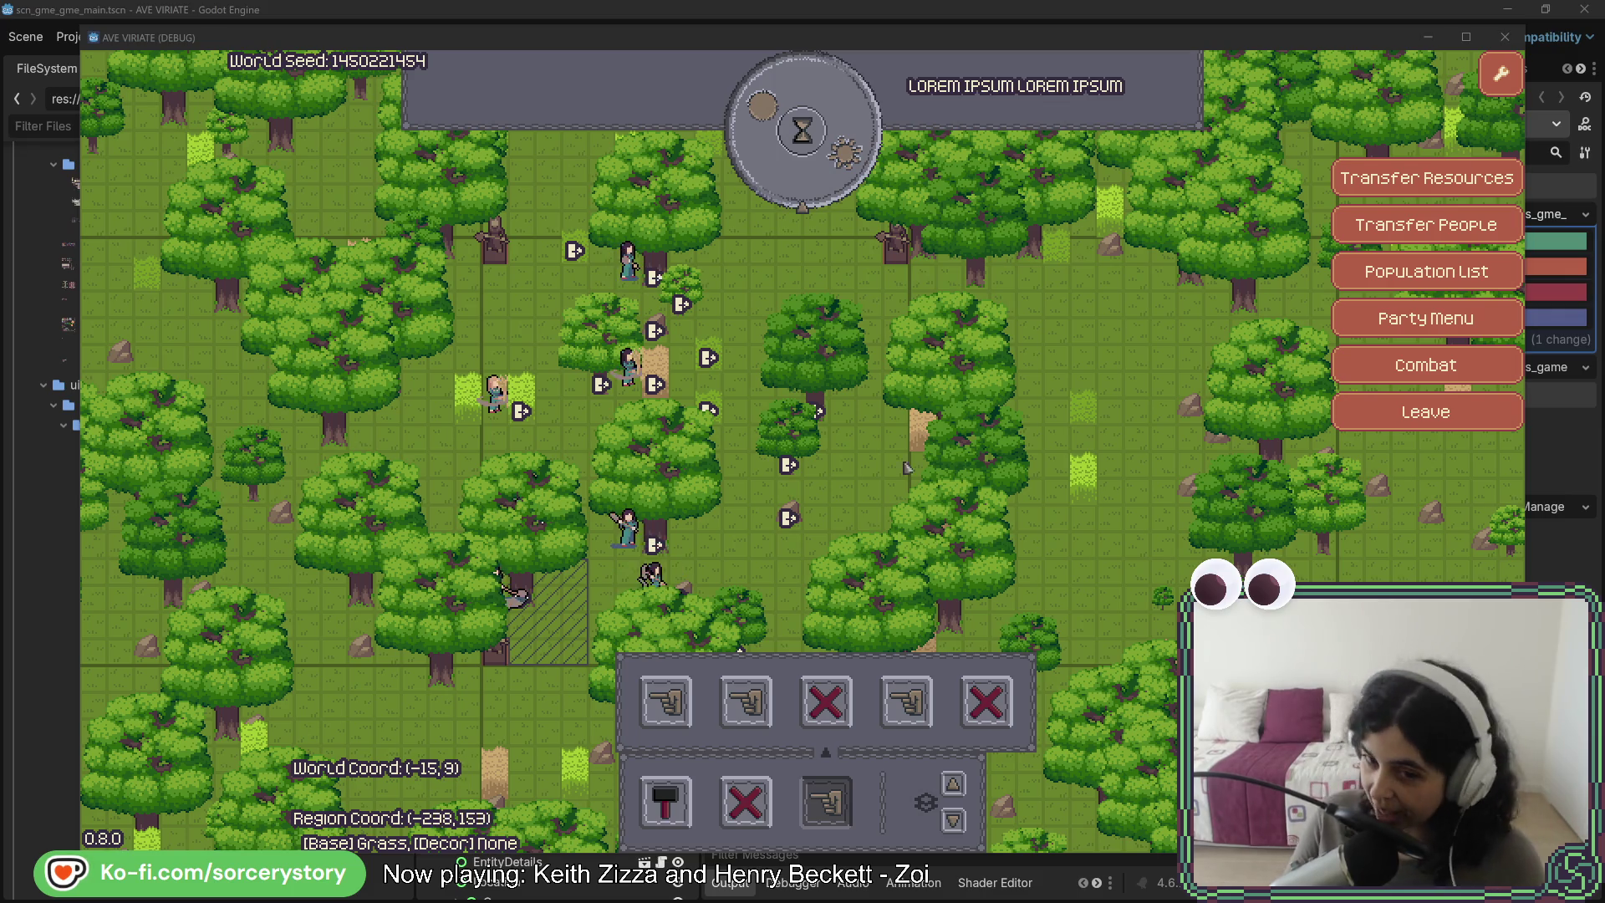
# - Place a house building site on open ground and briefly inspect a grass tile's details
pyautogui.click(665, 801)
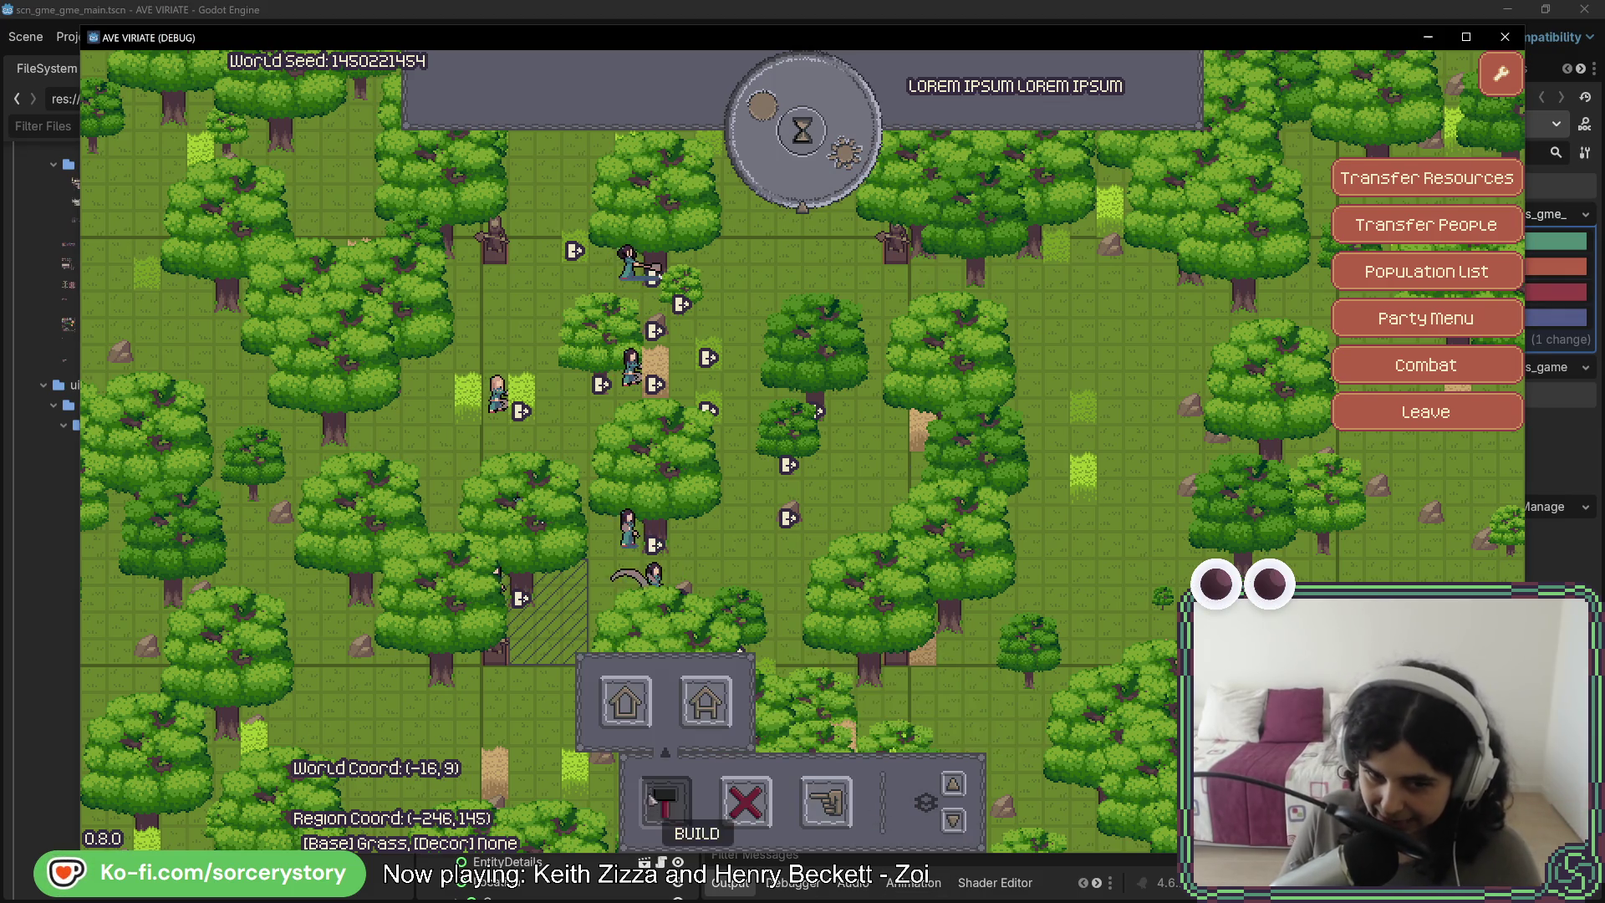
pyautogui.click(625, 701)
pyautogui.press('d')
pyautogui.press('w')
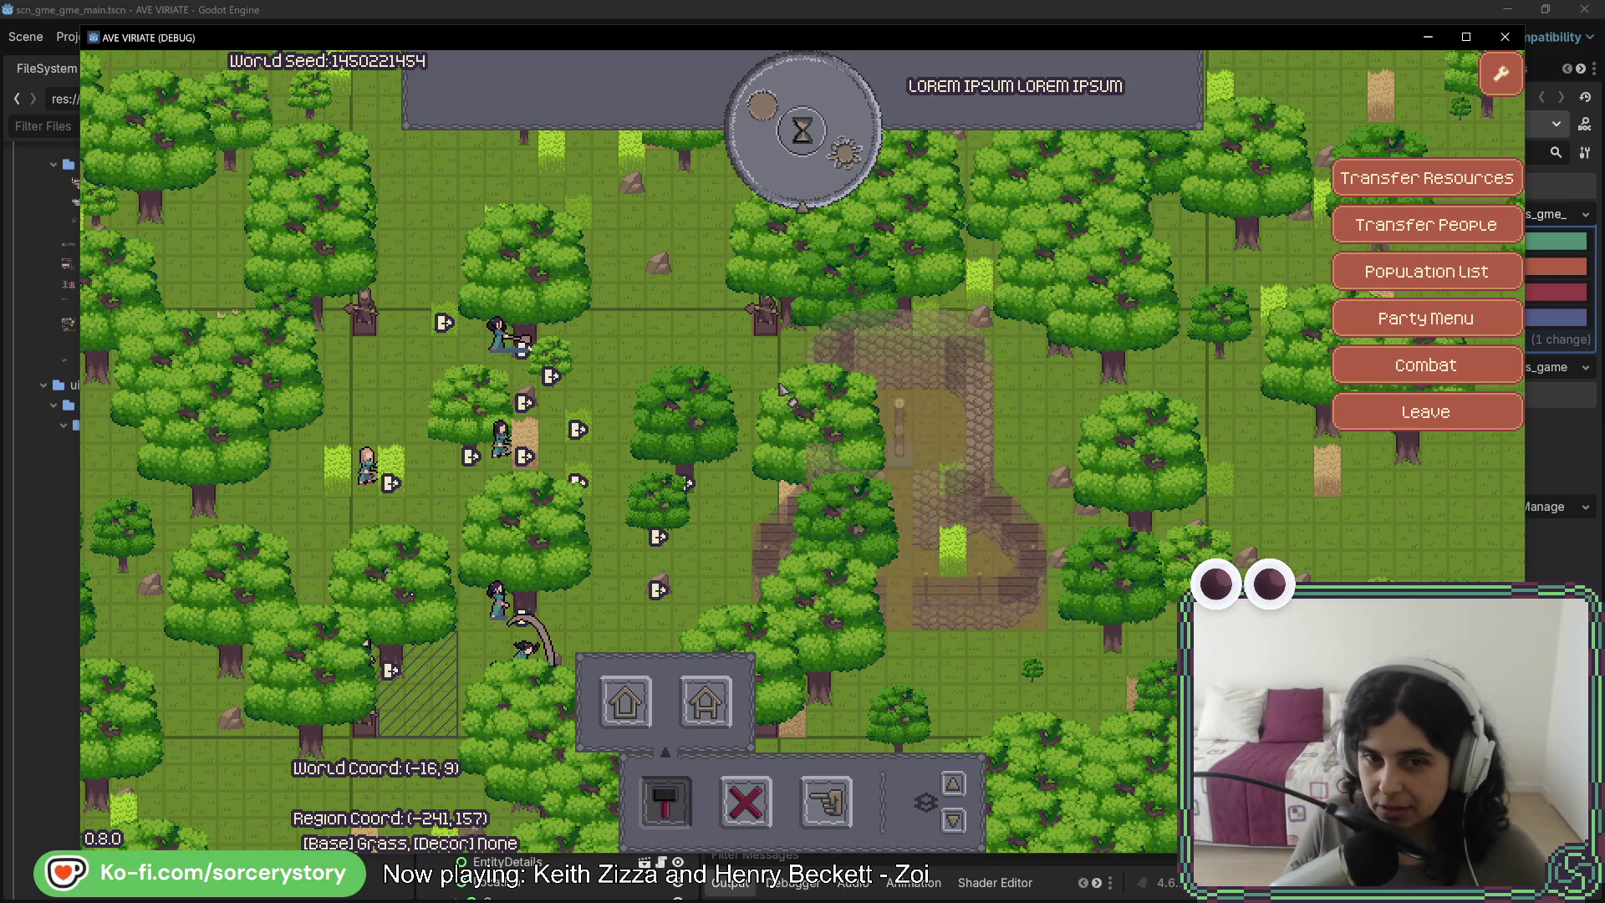
pyautogui.click(844, 379)
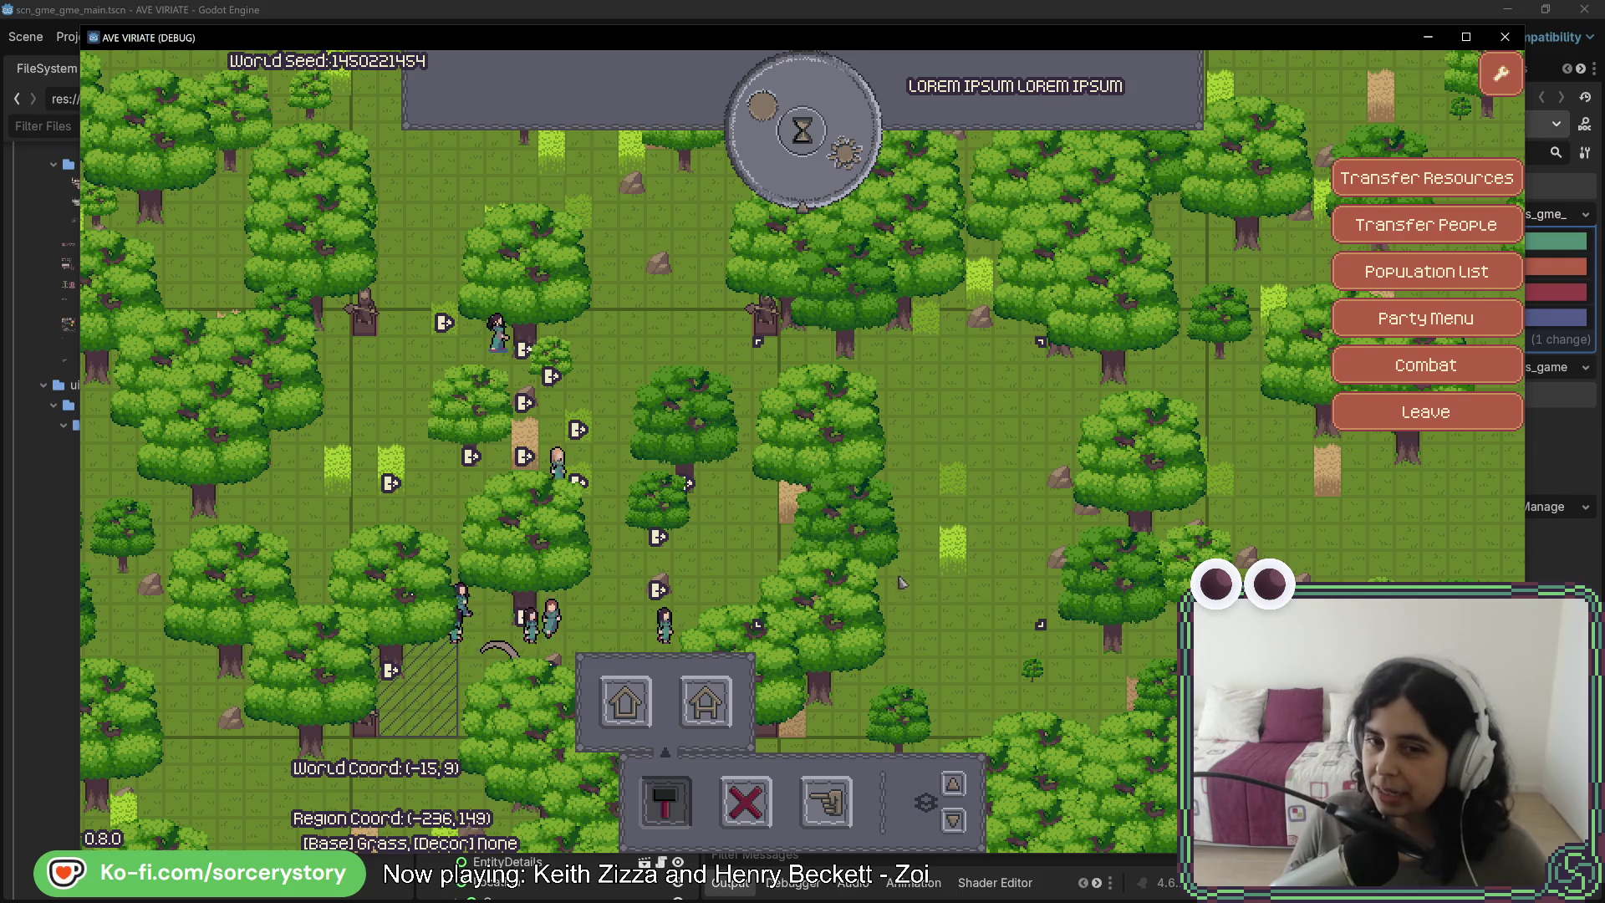
pyautogui.click(951, 569)
pyautogui.rightClick(951, 569)
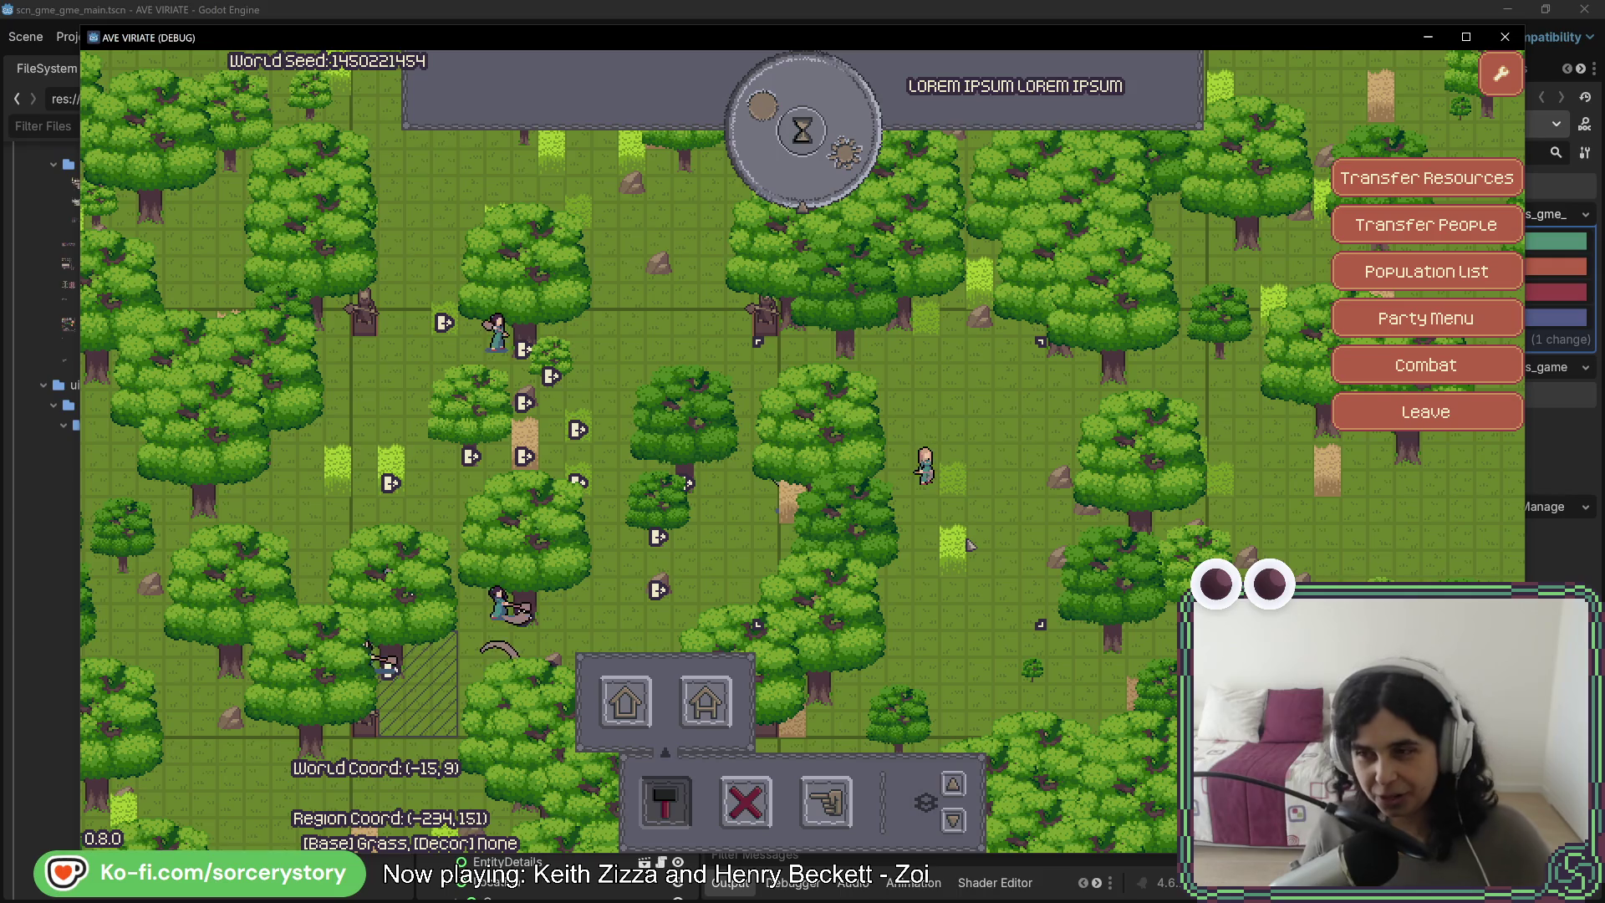
# - Pass six hours to reach 14:00, then step the building view up and back down a level
pyautogui.click(786, 201)
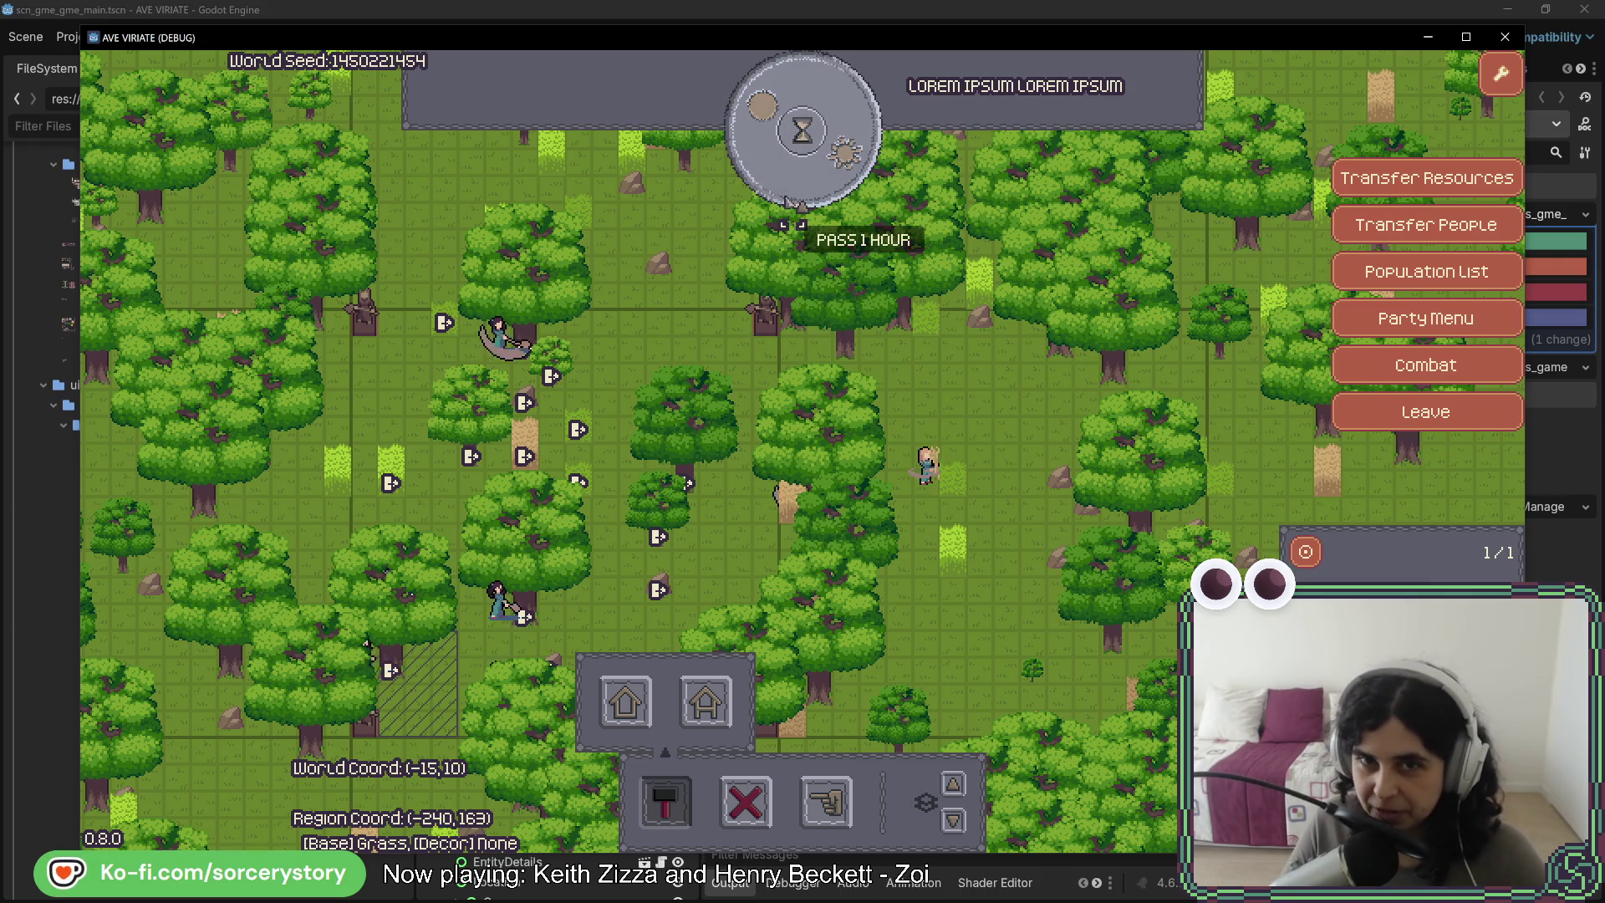
pyautogui.click(786, 200)
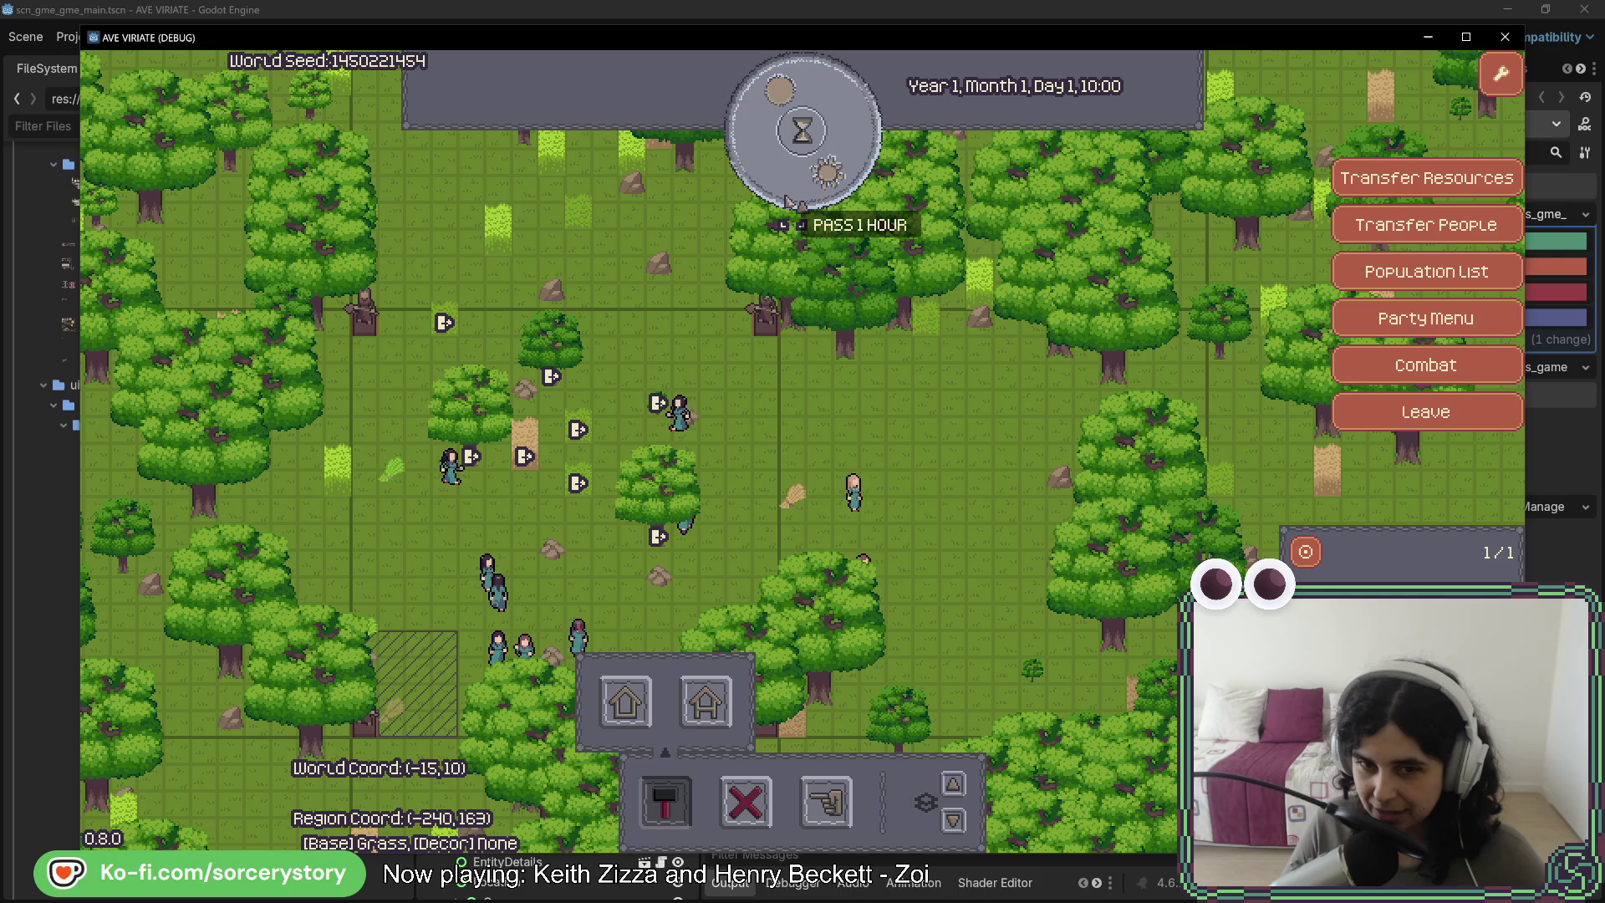
pyautogui.click(786, 201)
pyautogui.click(786, 200)
pyautogui.click(786, 201)
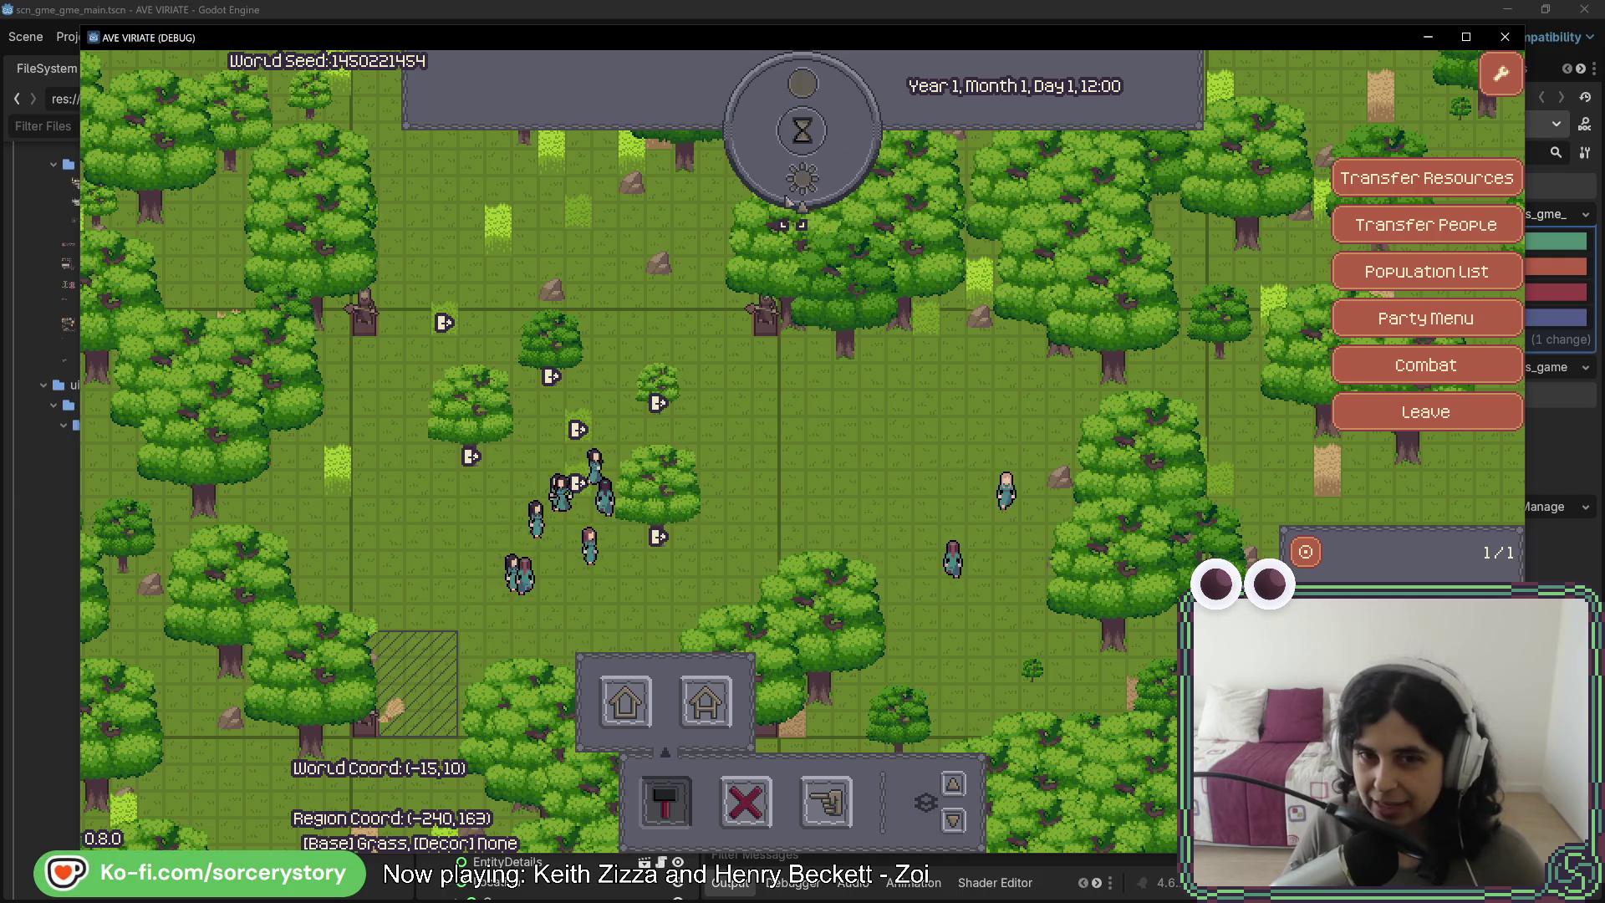
pyautogui.click(785, 200)
pyautogui.click(953, 786)
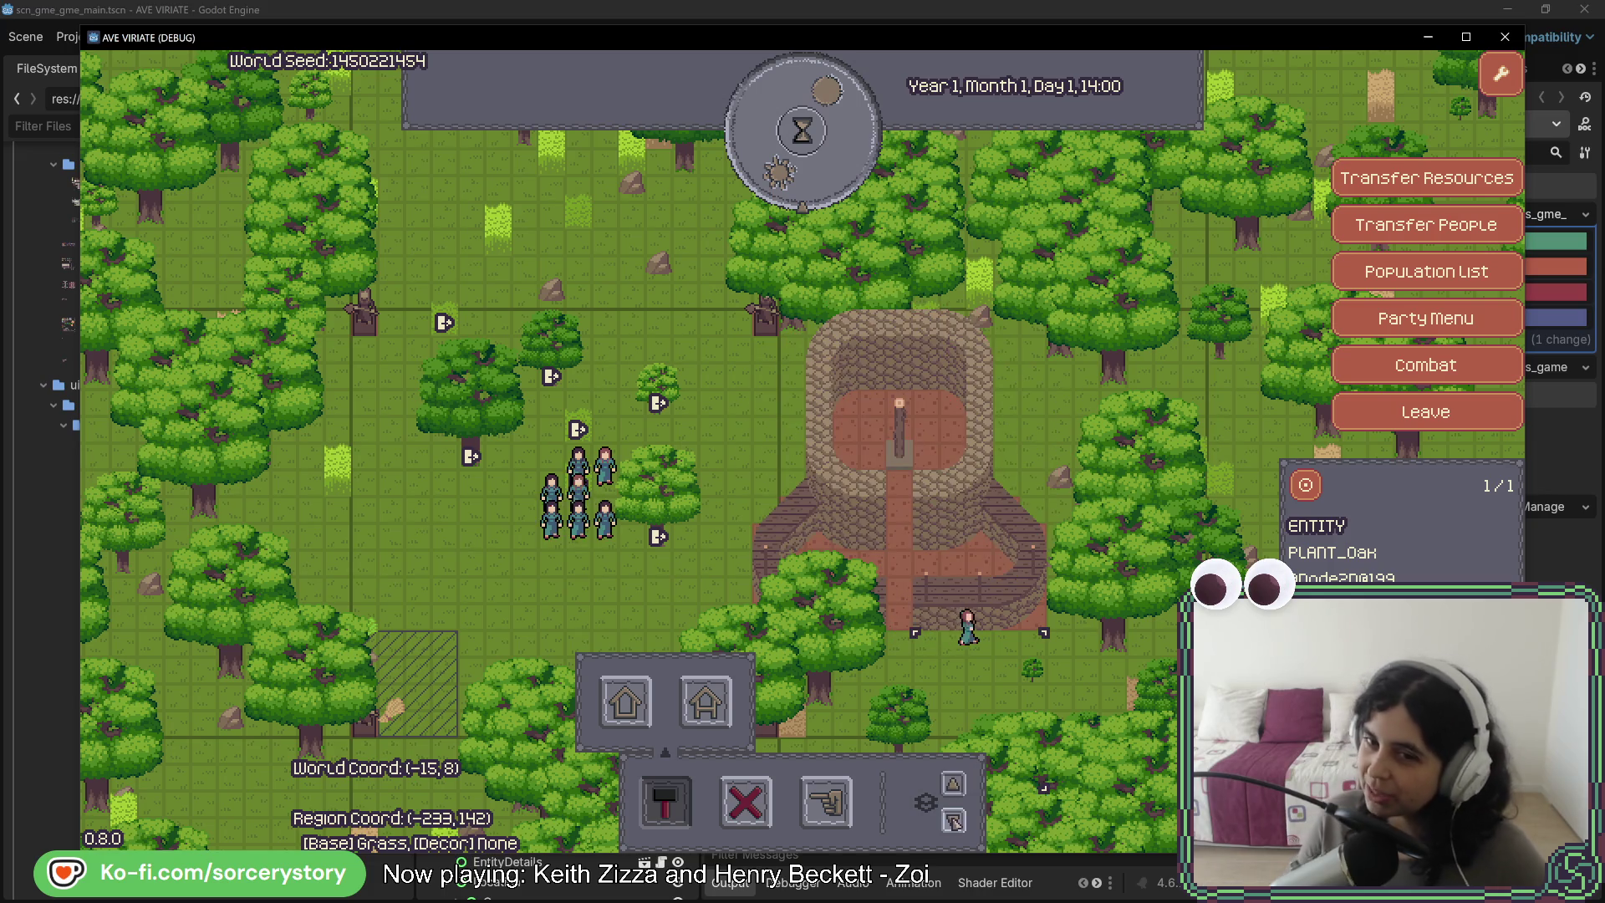
pyautogui.click(953, 821)
# - Step down one level to show the plaza's paved ground floor with the statue base
pyautogui.click(953, 821)
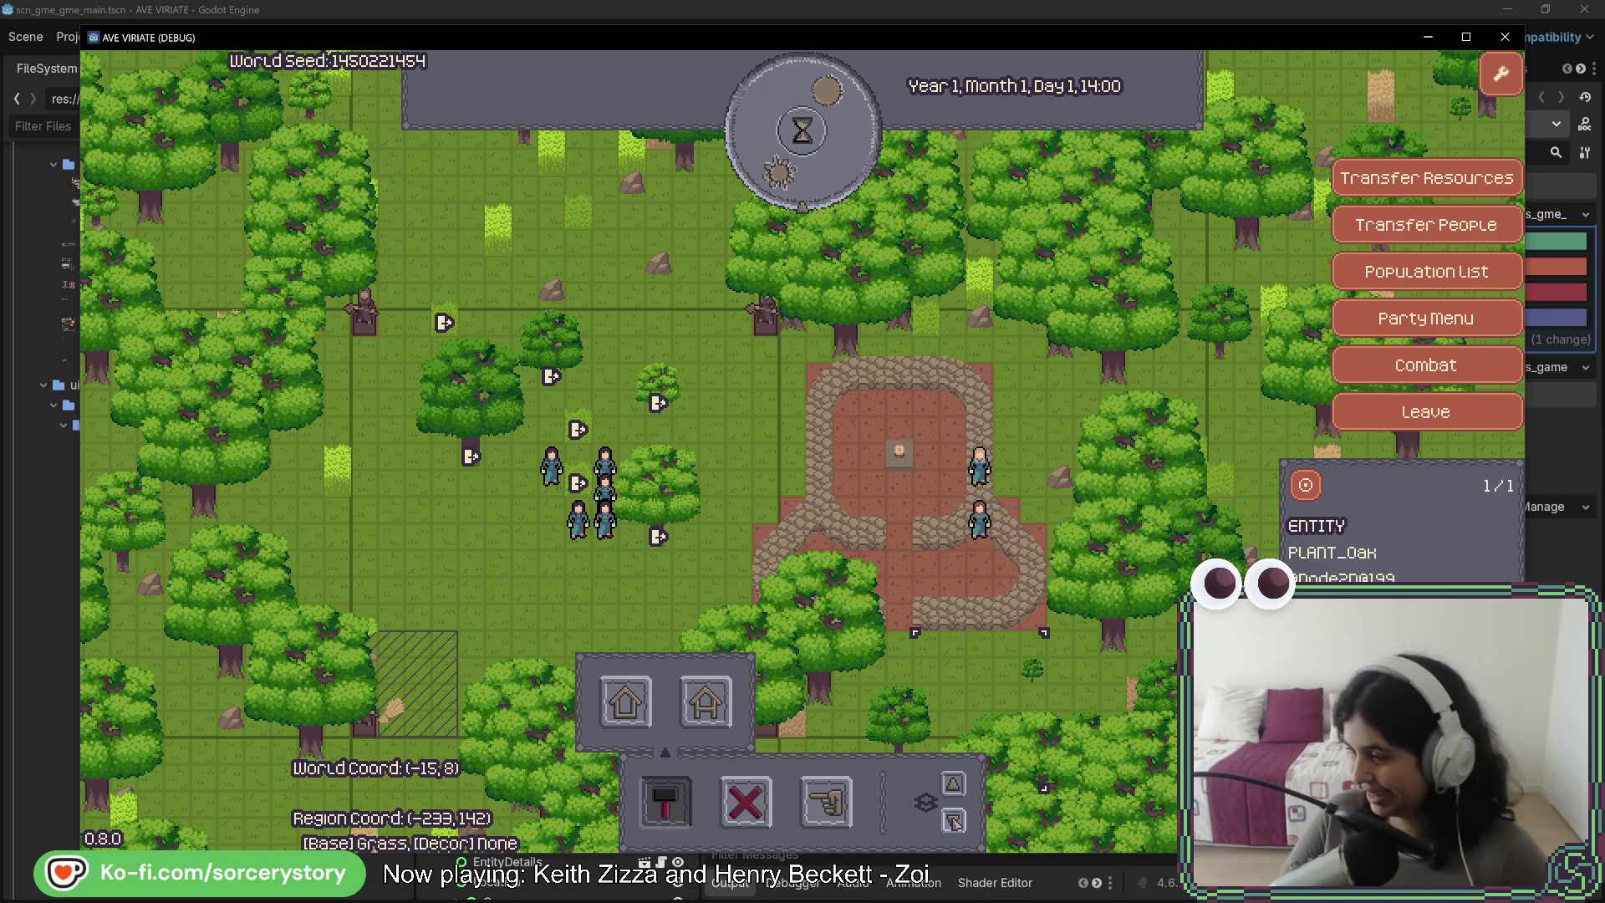
# - Close the PLANT_OAK entity details panel with Escape
pyautogui.press('Escape')
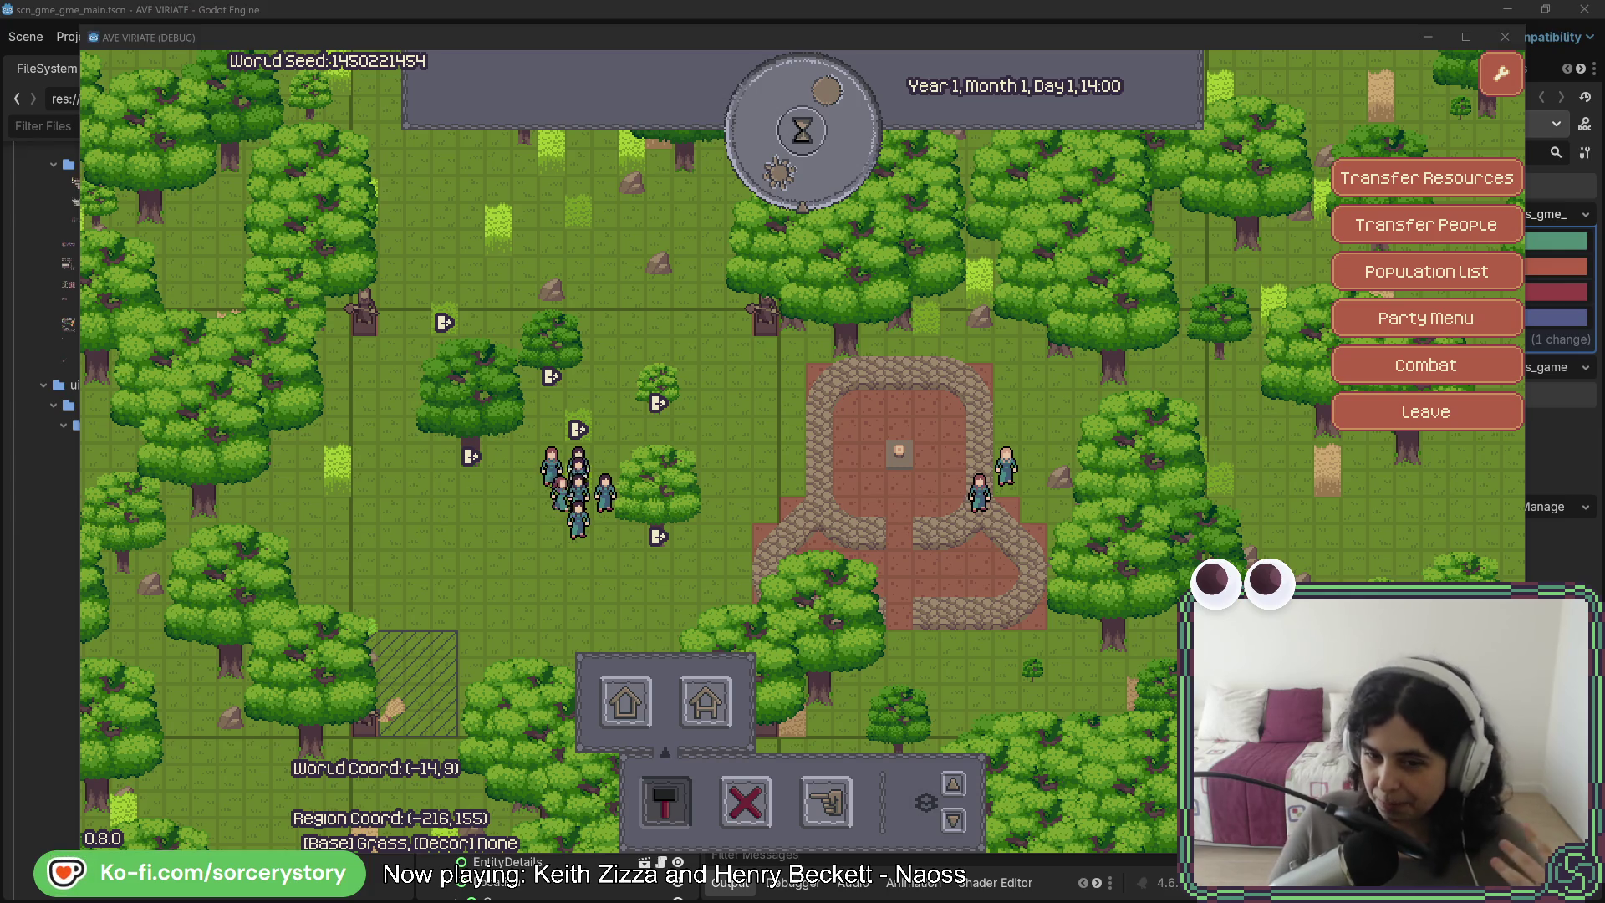
# - Focus the game, toggle the plaza between its raised walled and roofed levels, then inspect a grass tile
pyautogui.click(952, 786)
pyautogui.click(952, 785)
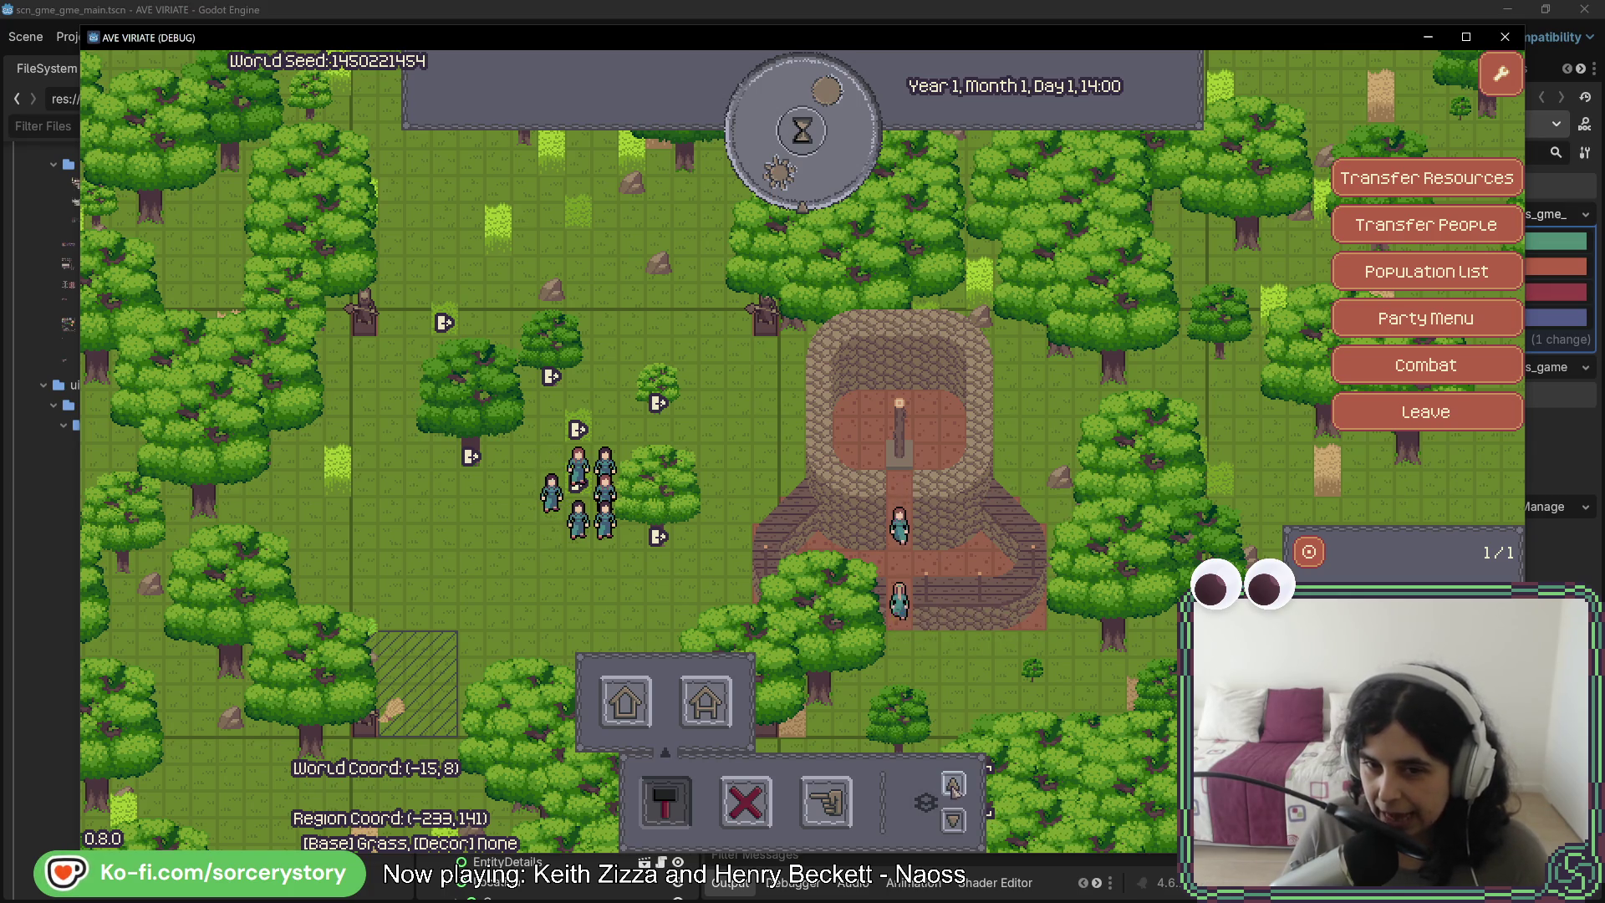
pyautogui.click(953, 785)
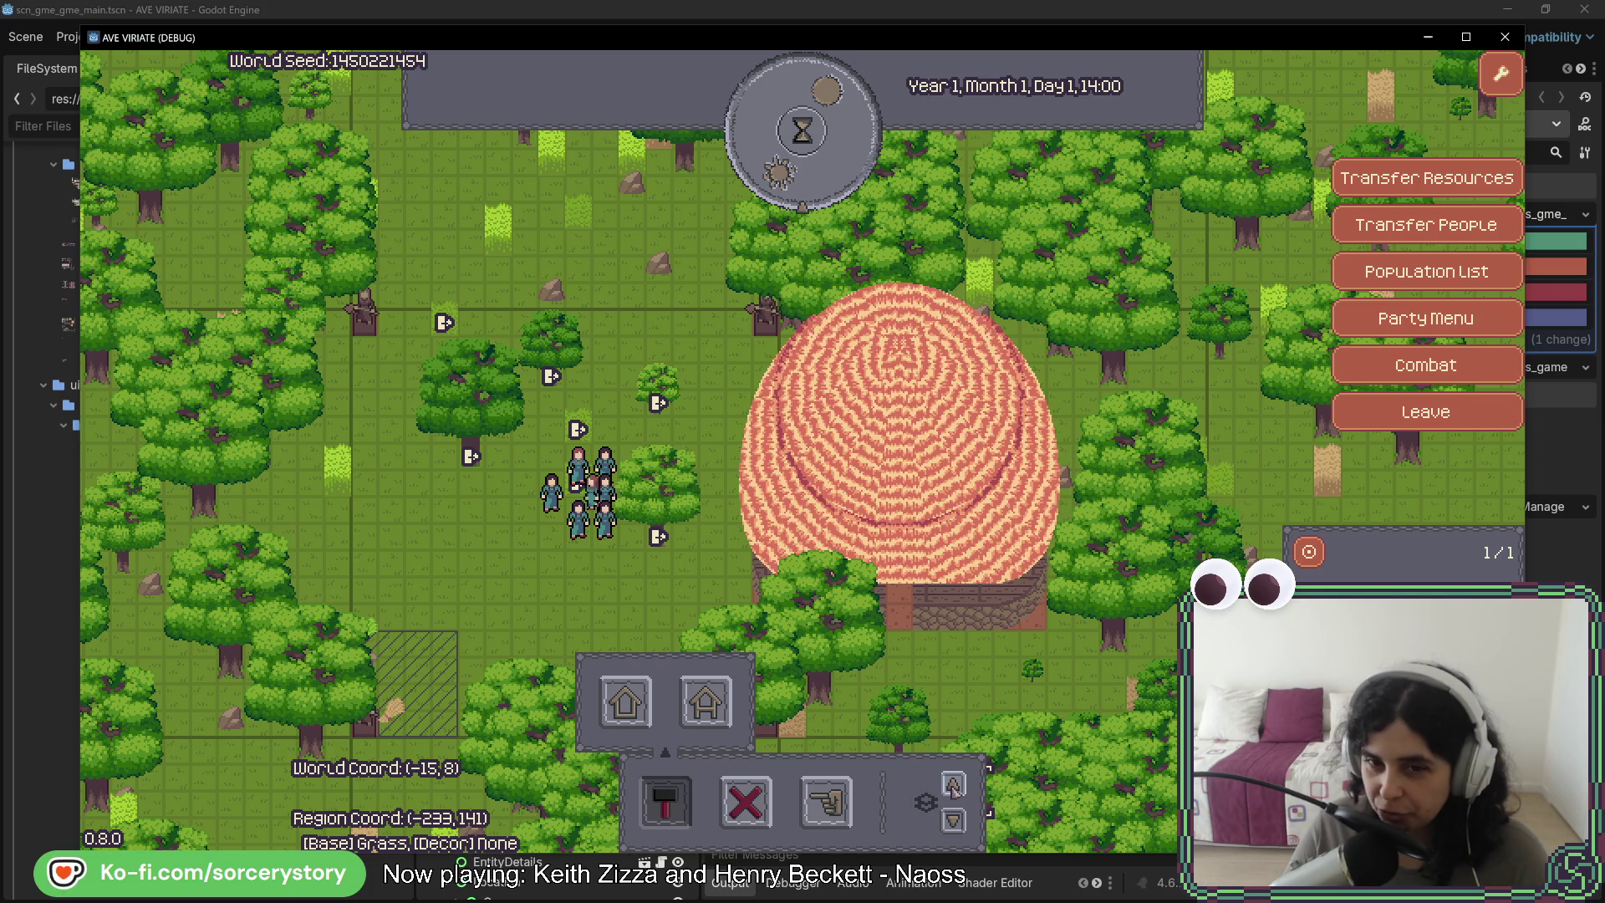
pyautogui.click(959, 822)
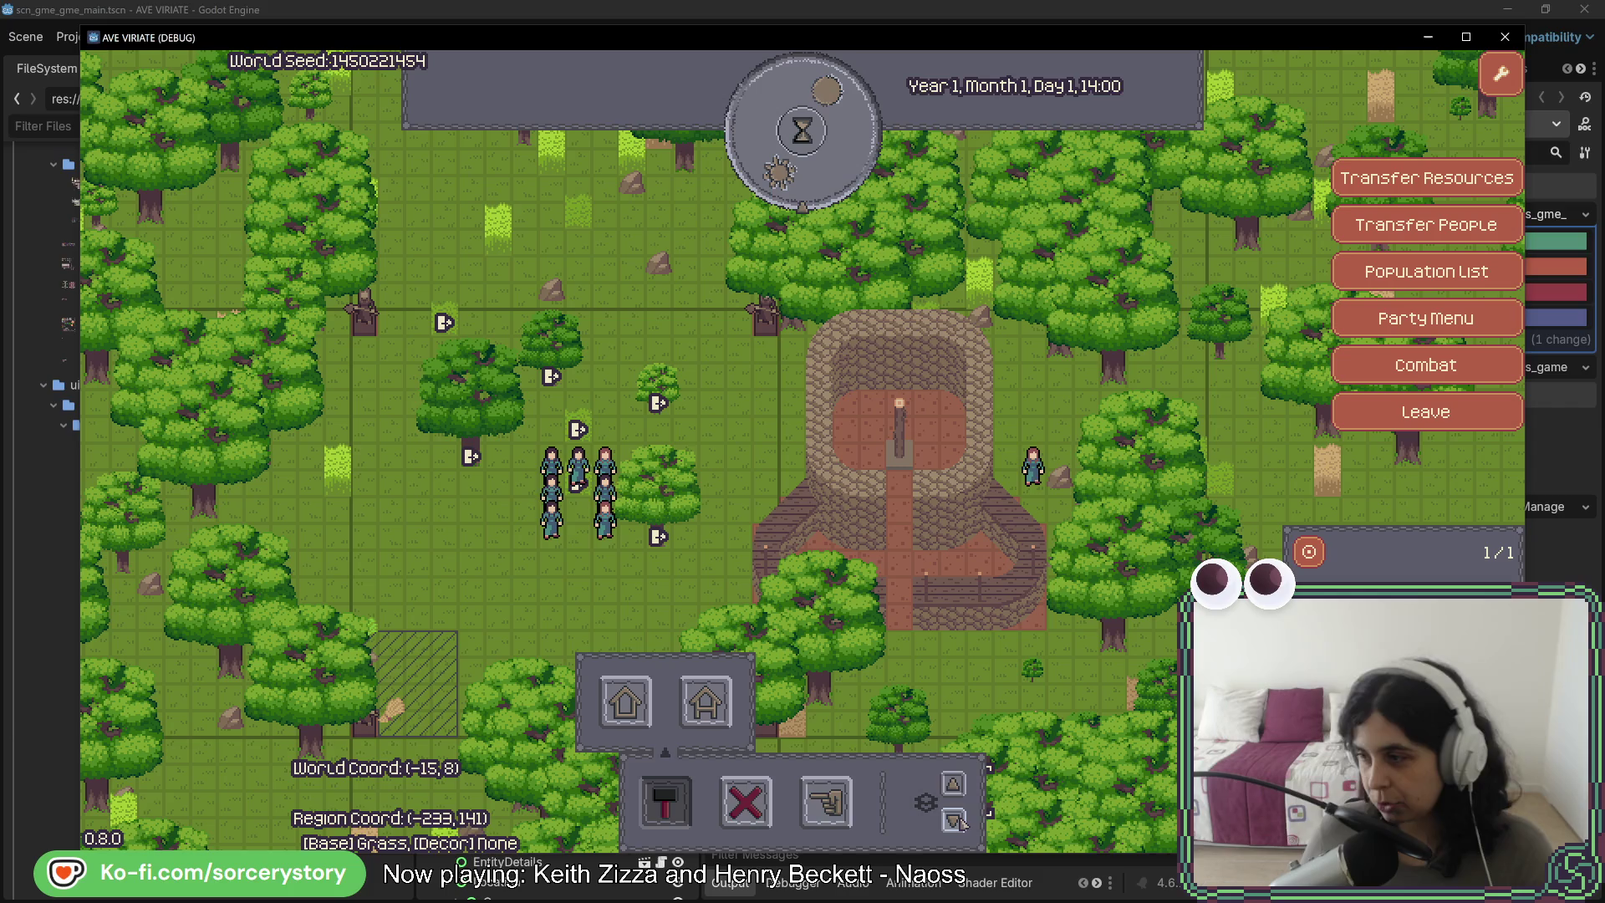
pyautogui.click(959, 824)
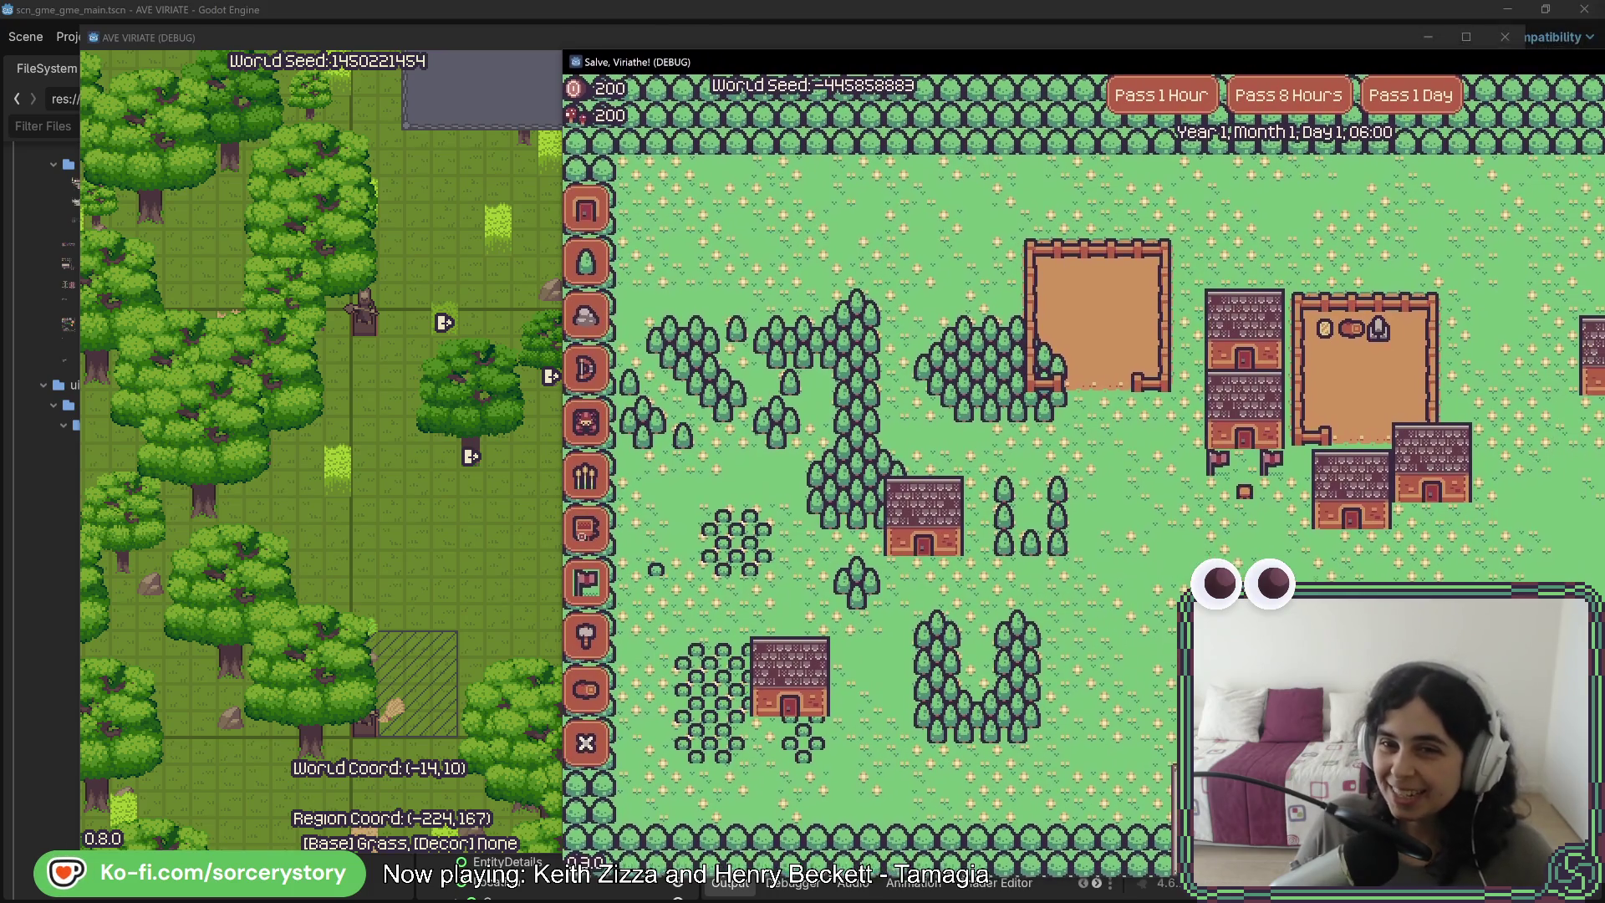
pyautogui.moveTo(1602, 97)
pyautogui.mouseDown()
pyautogui.moveTo(1104, 82)
pyautogui.moveTo(1130, 55)
pyautogui.moveTo(1143, 72)
pyautogui.mouseUp()
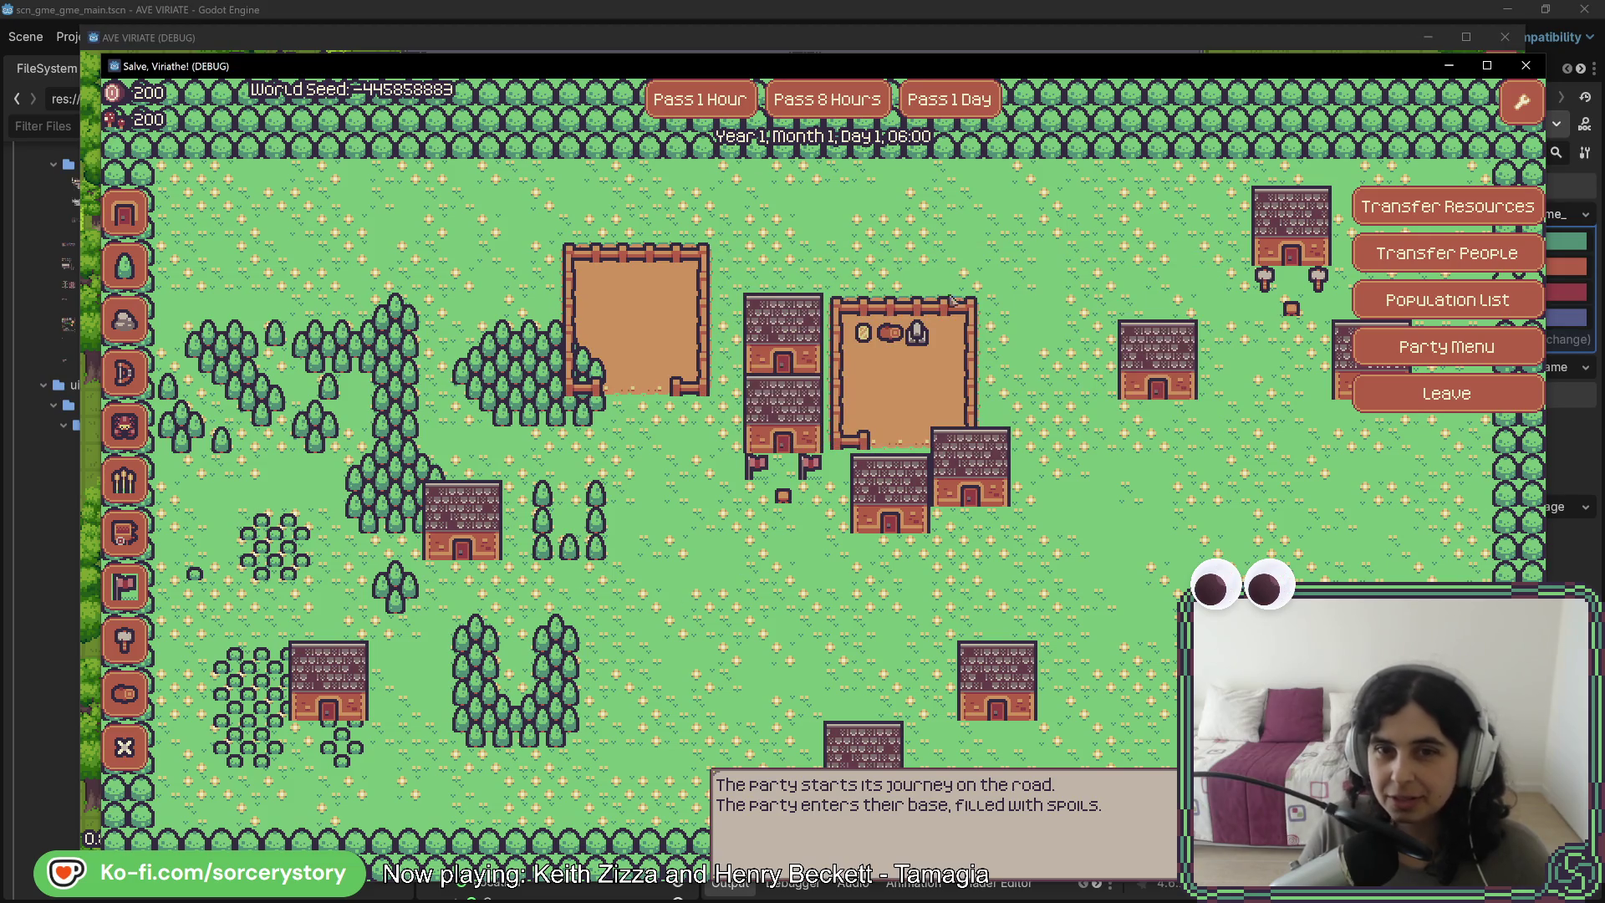
pyautogui.moveTo(1209, 73); pyautogui.dragTo(1257, 66)
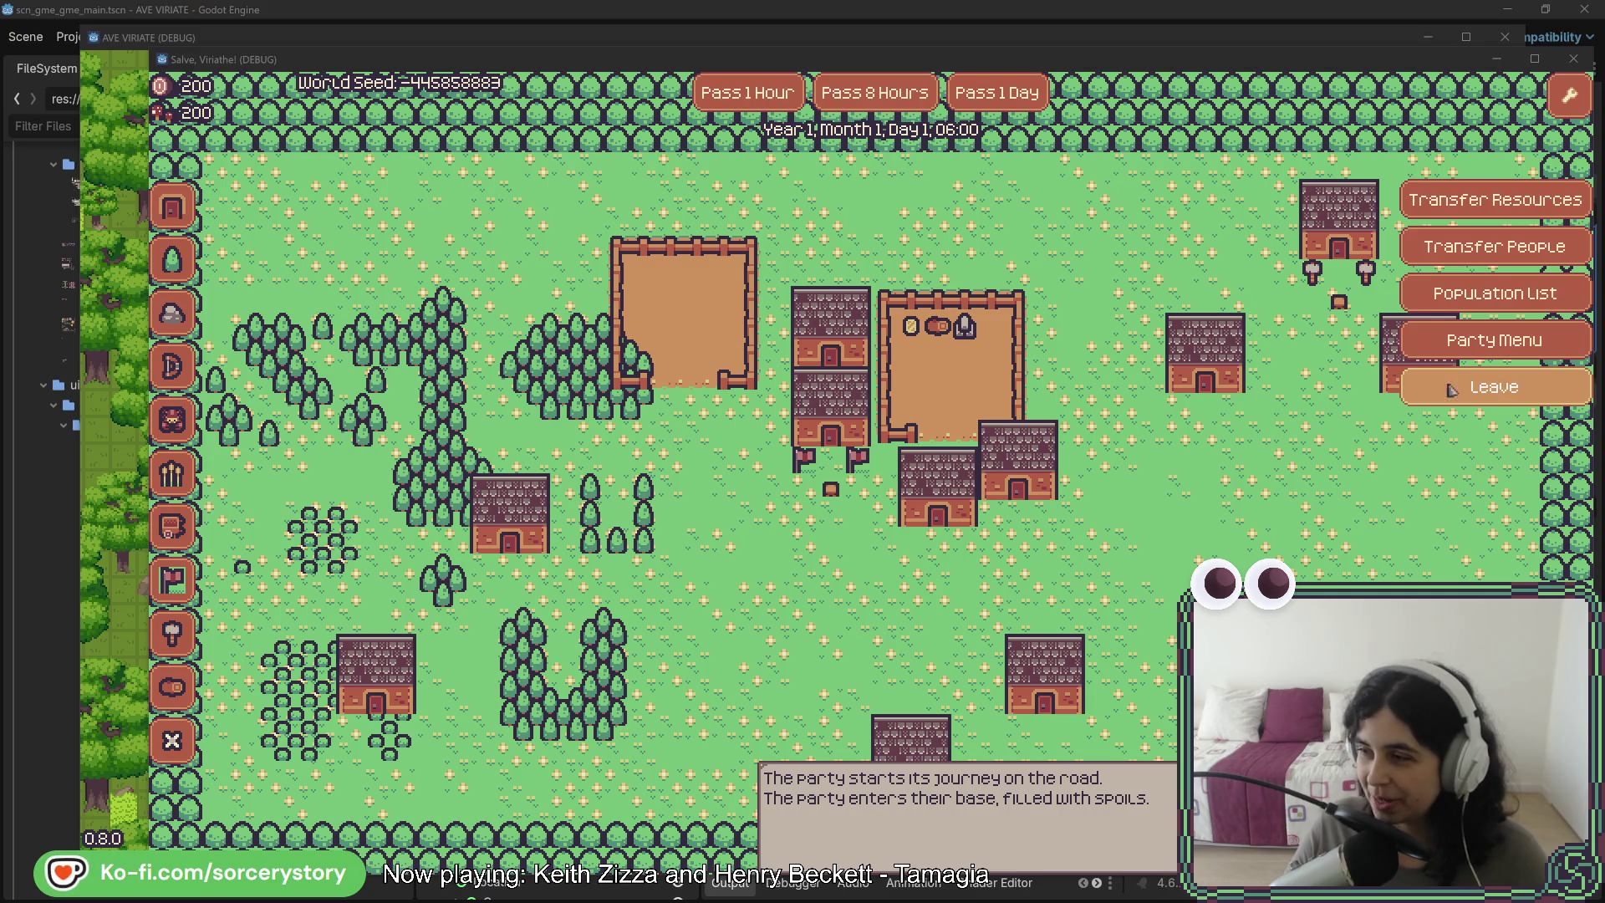
# - Focus the game window and take the party out of the base onto the world map
pyautogui.click(144, 36)
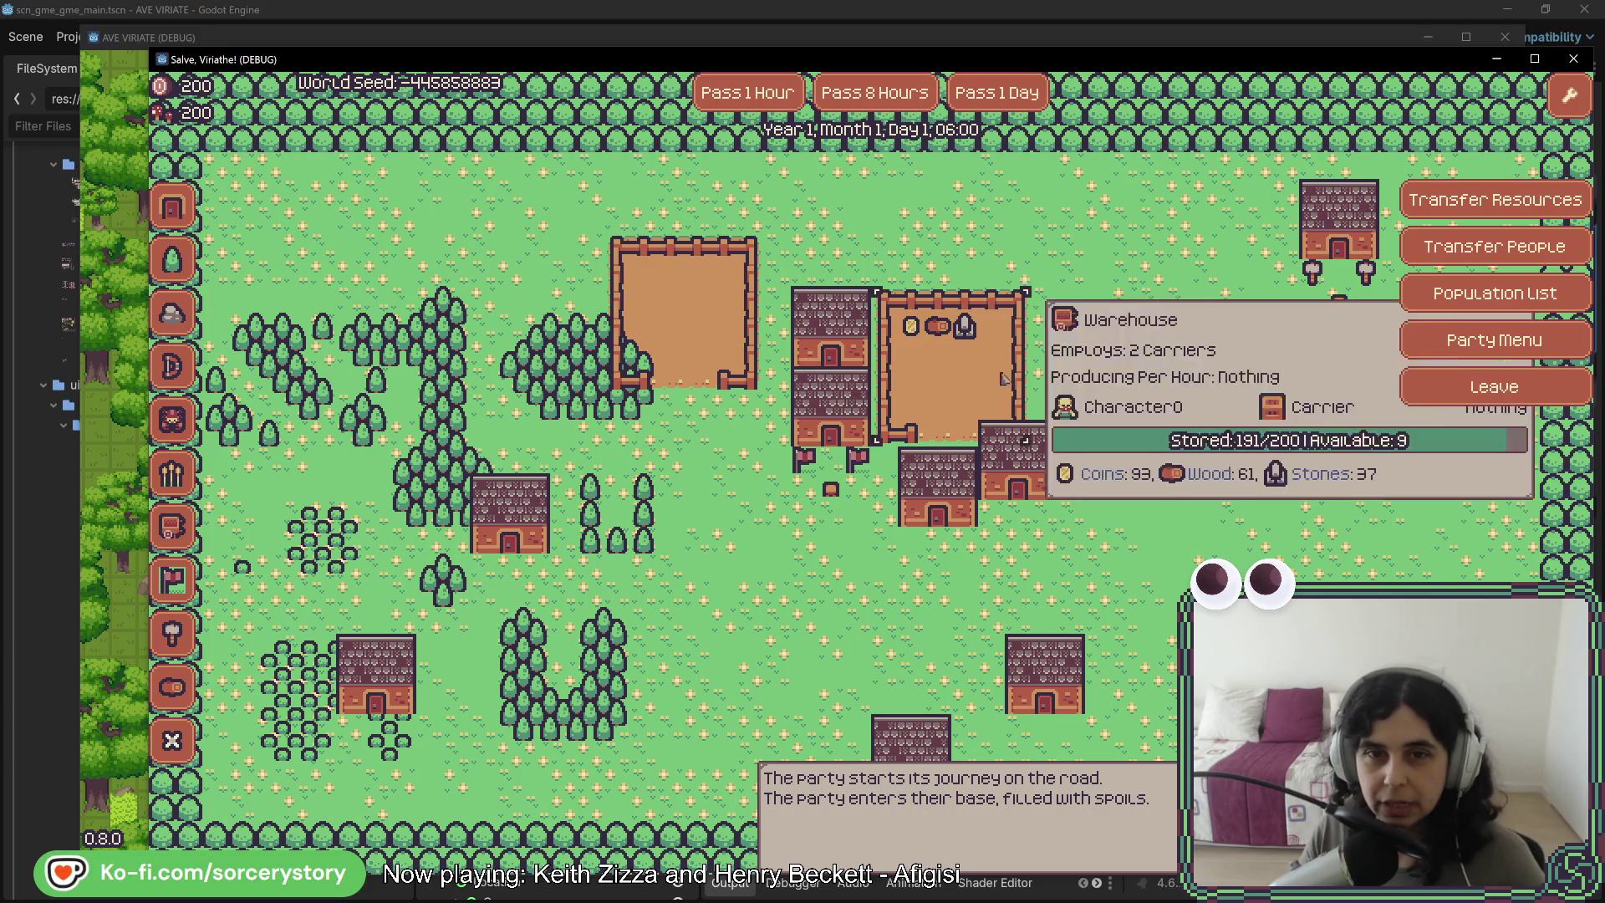
pyautogui.click(1445, 380)
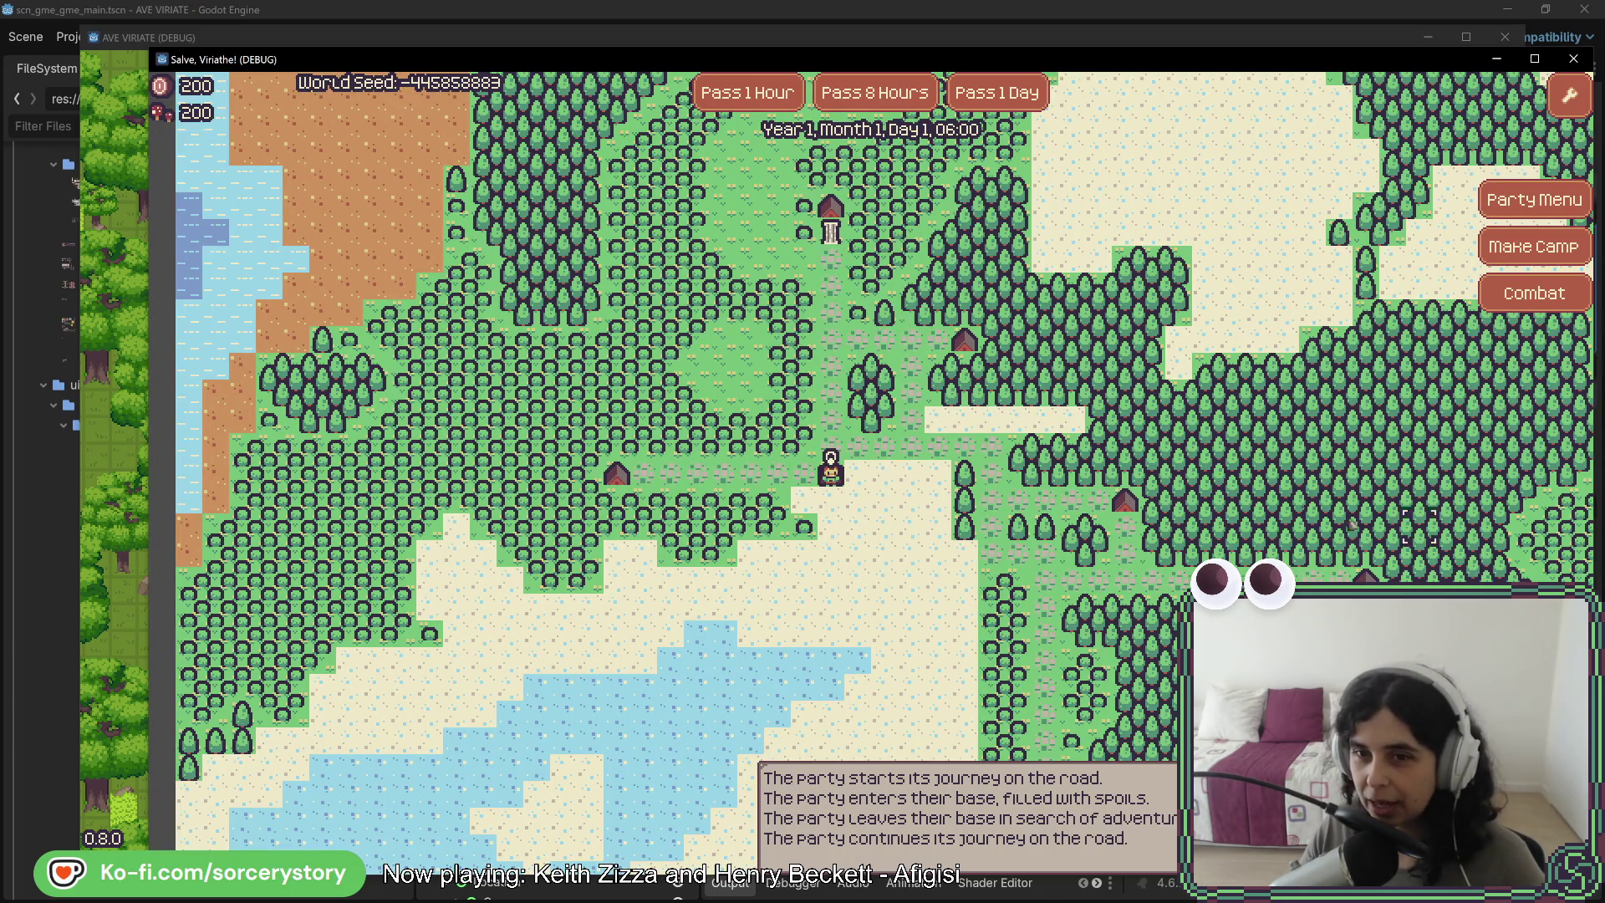
# - Focus AVE VIRIATE, leave for the world map, pan around, and return to the Player Settlement
pyautogui.click(239, 37)
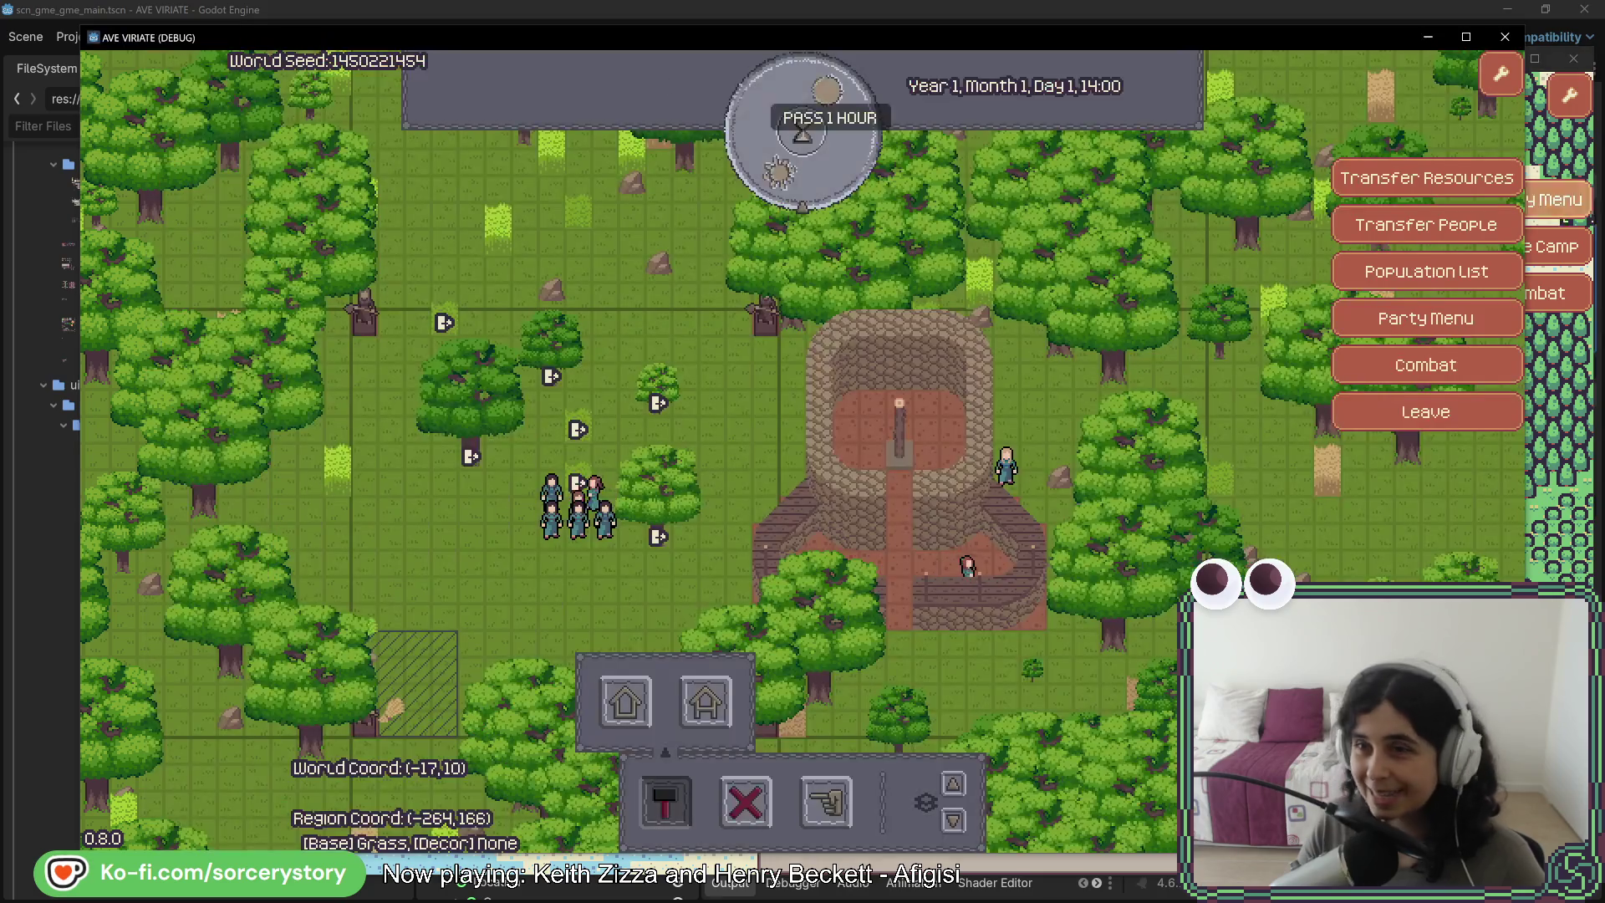
pyautogui.click(1407, 426)
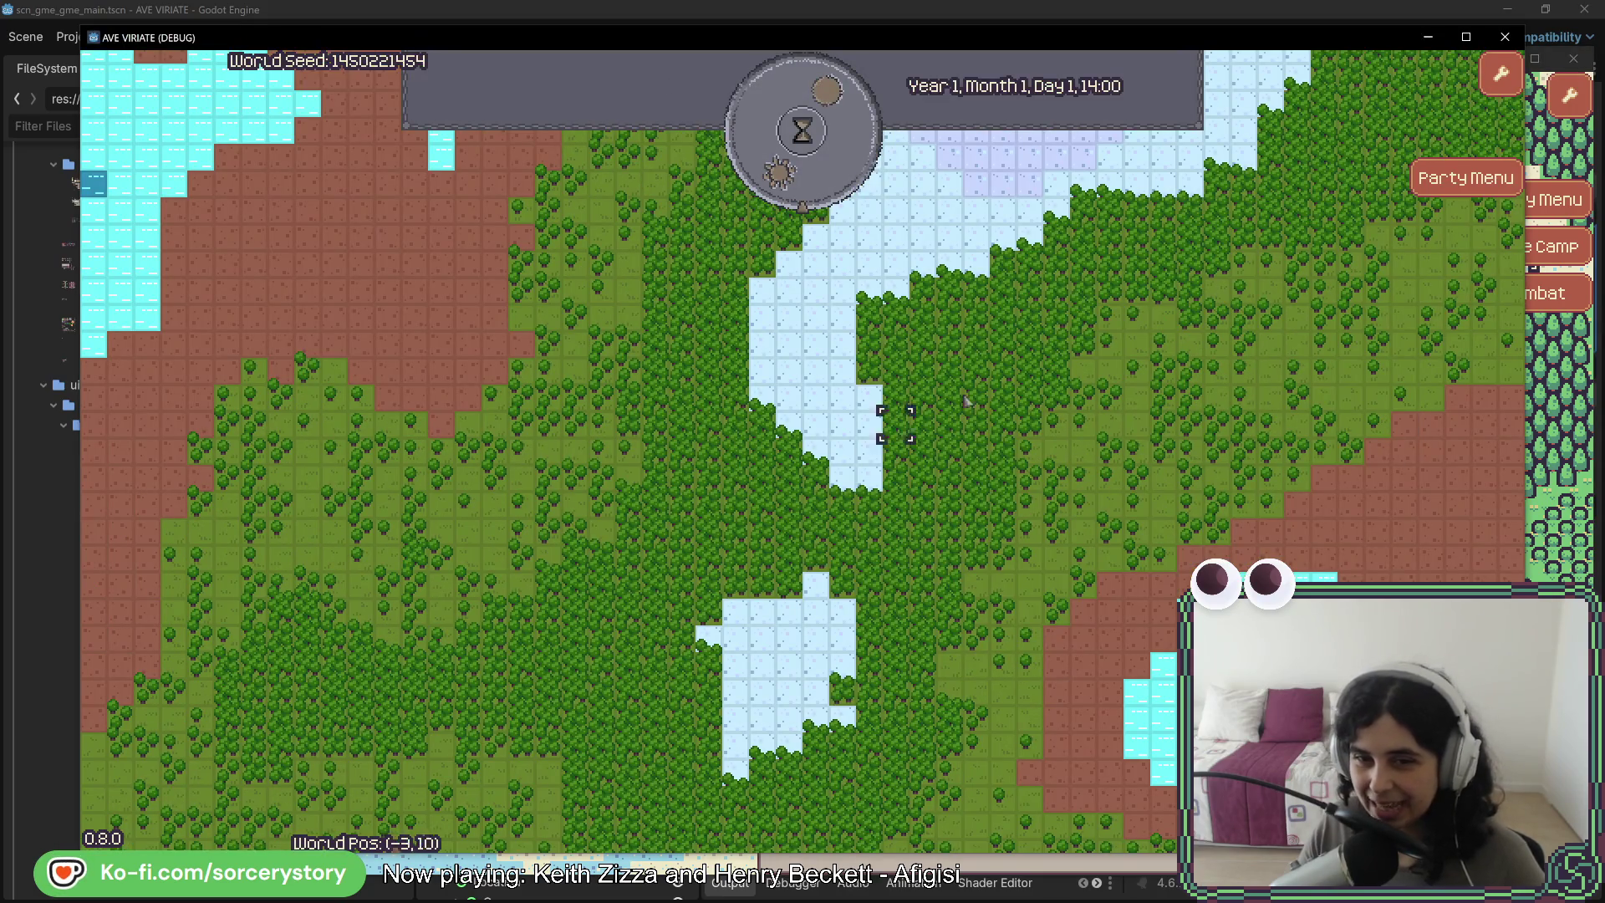
pyautogui.press('w')
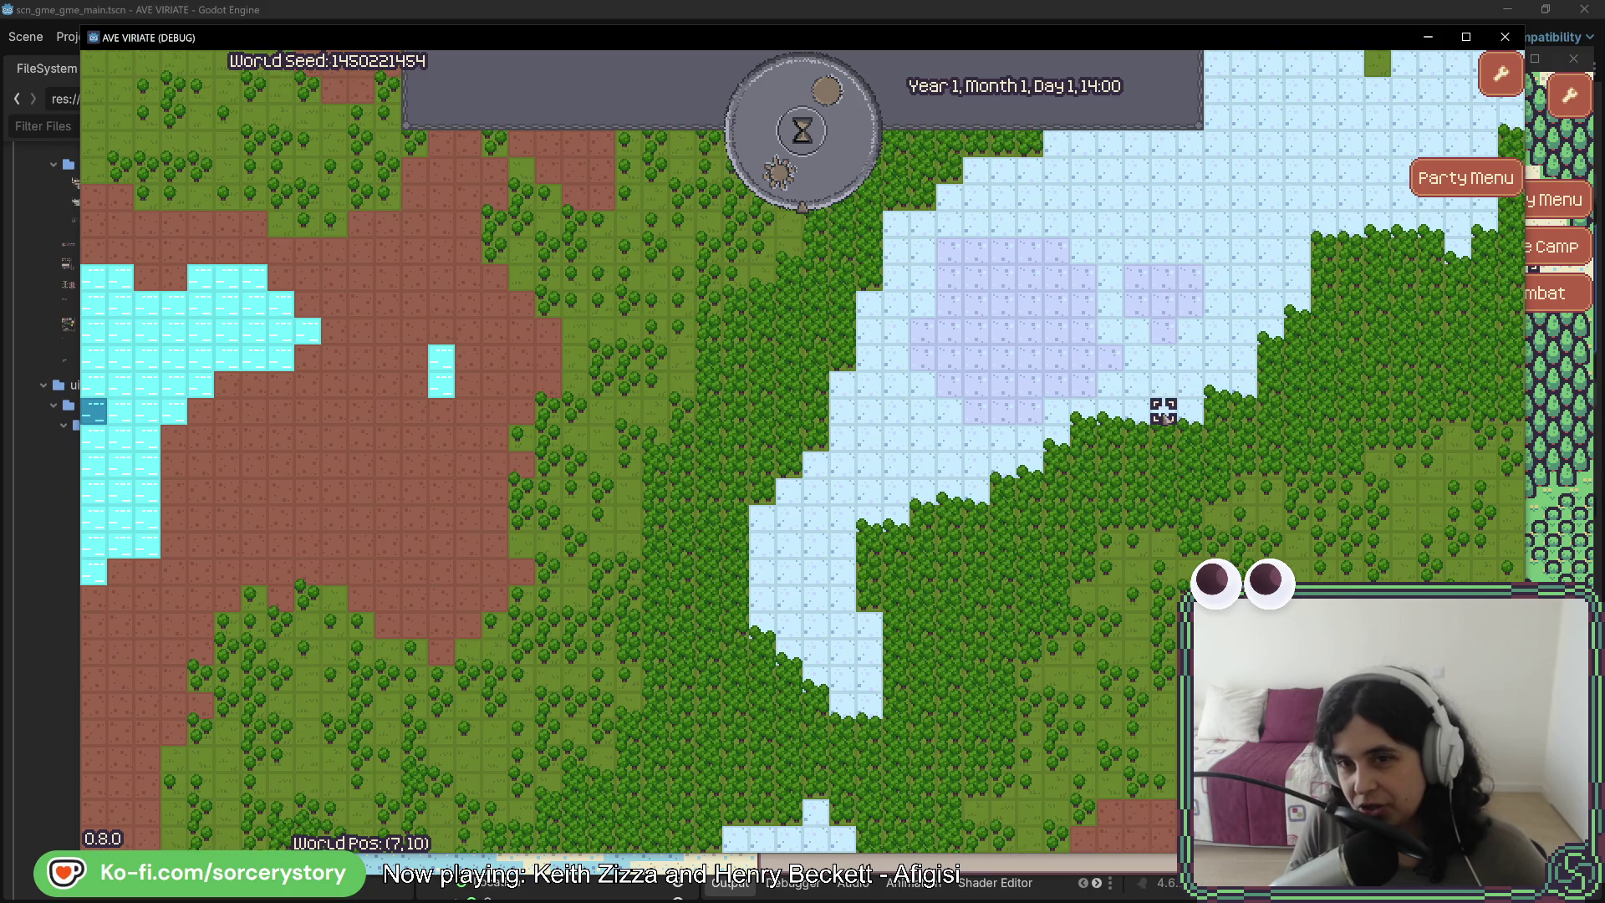
pyautogui.press('s')
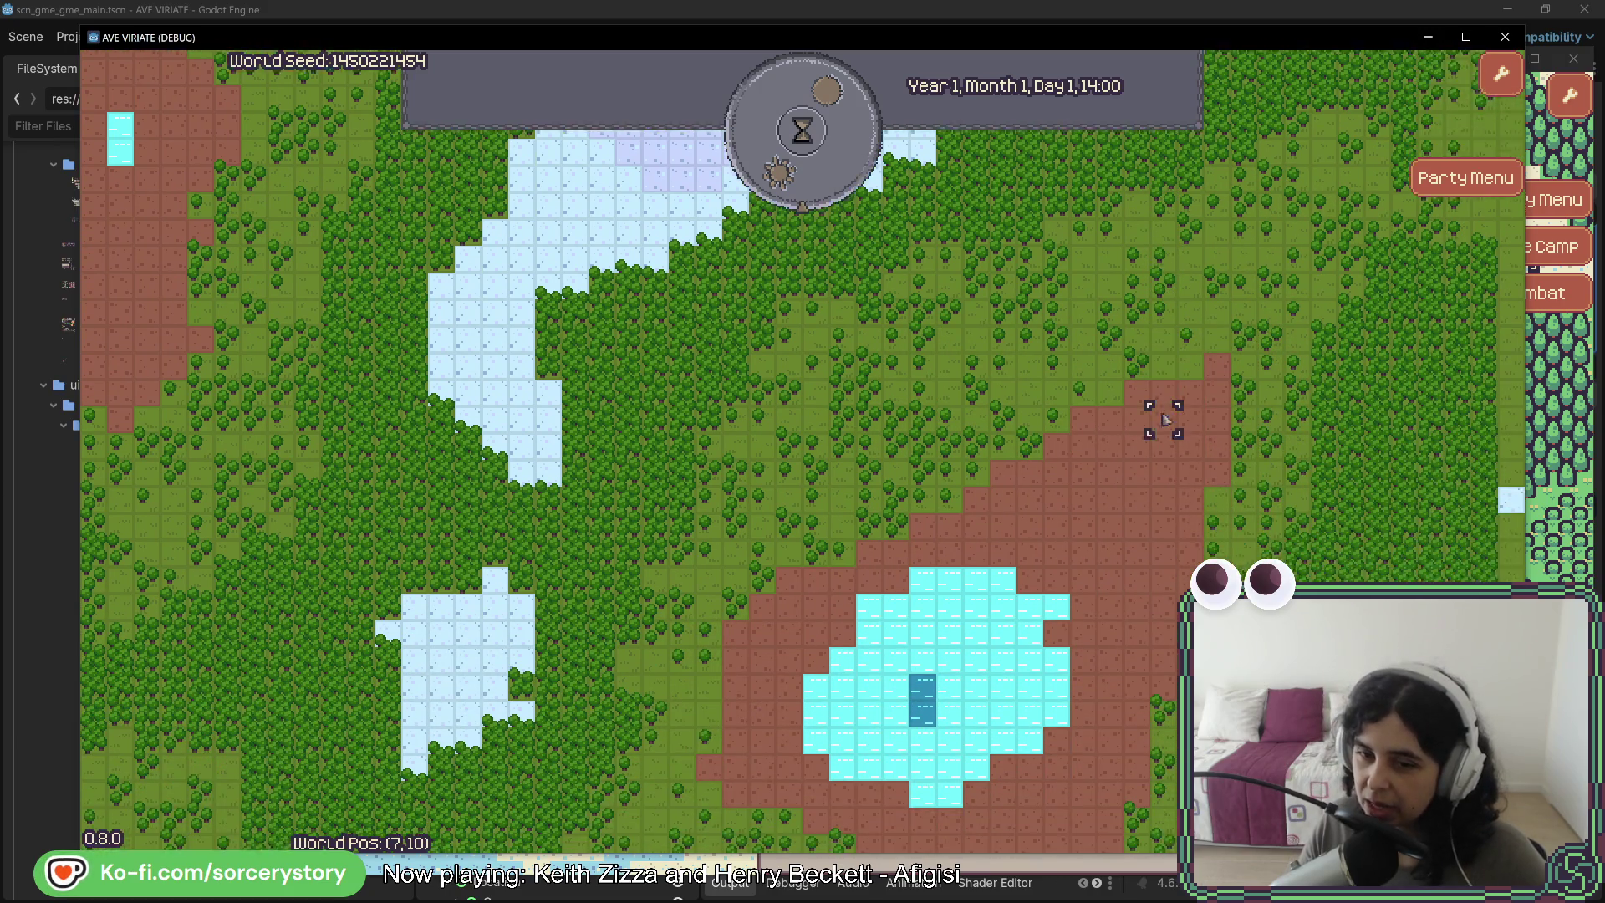
pyautogui.press('s')
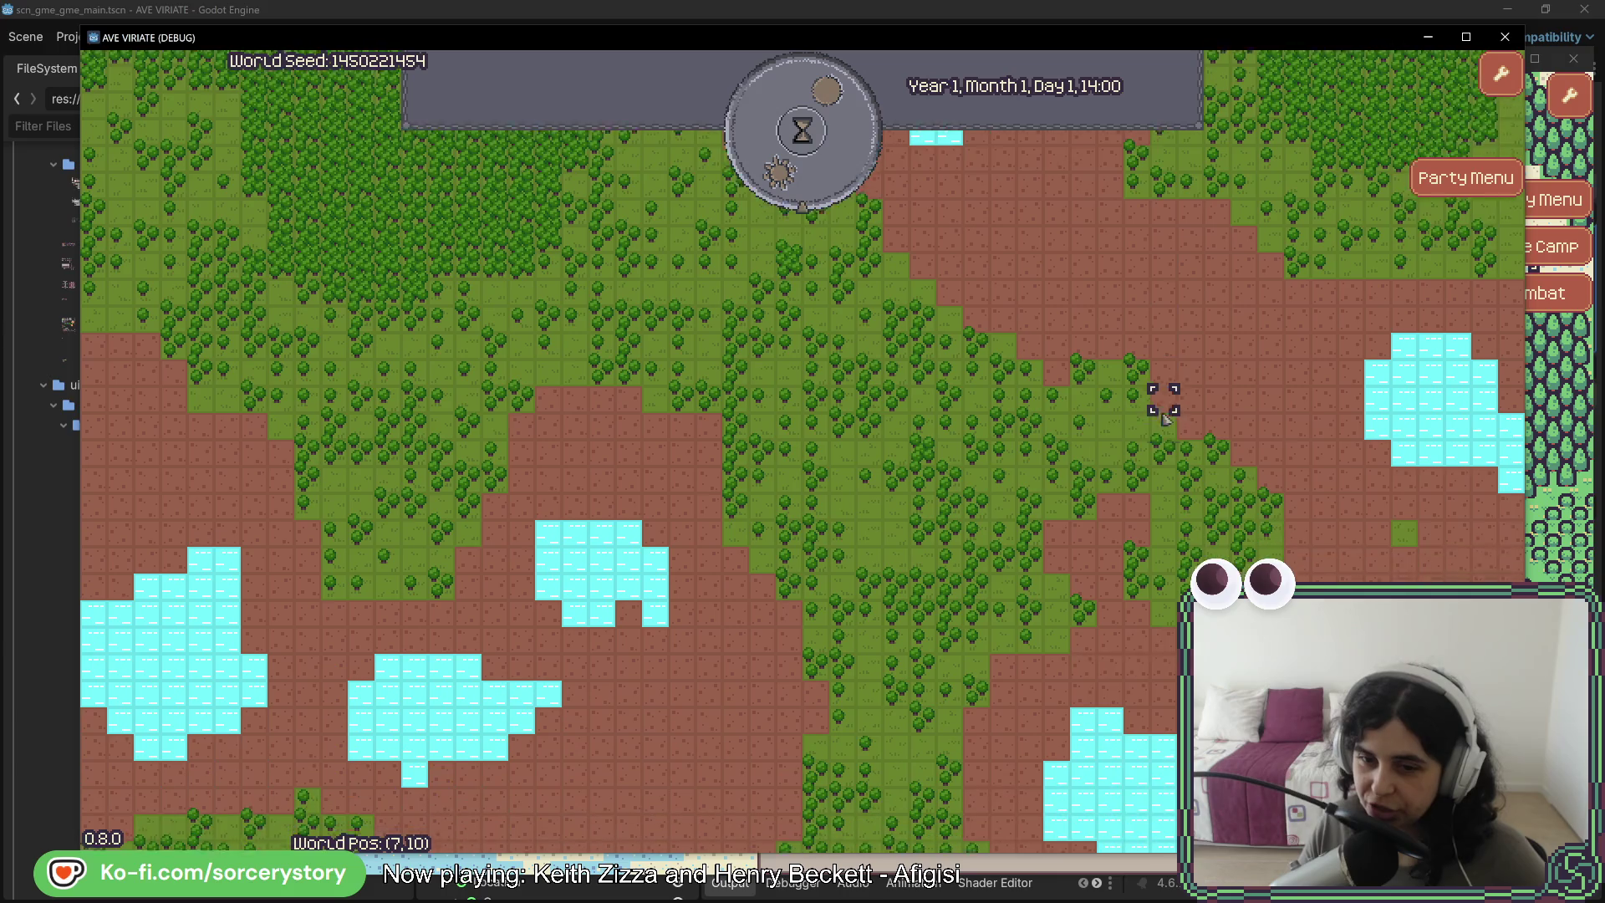
pyautogui.press('w')
pyautogui.press('a')
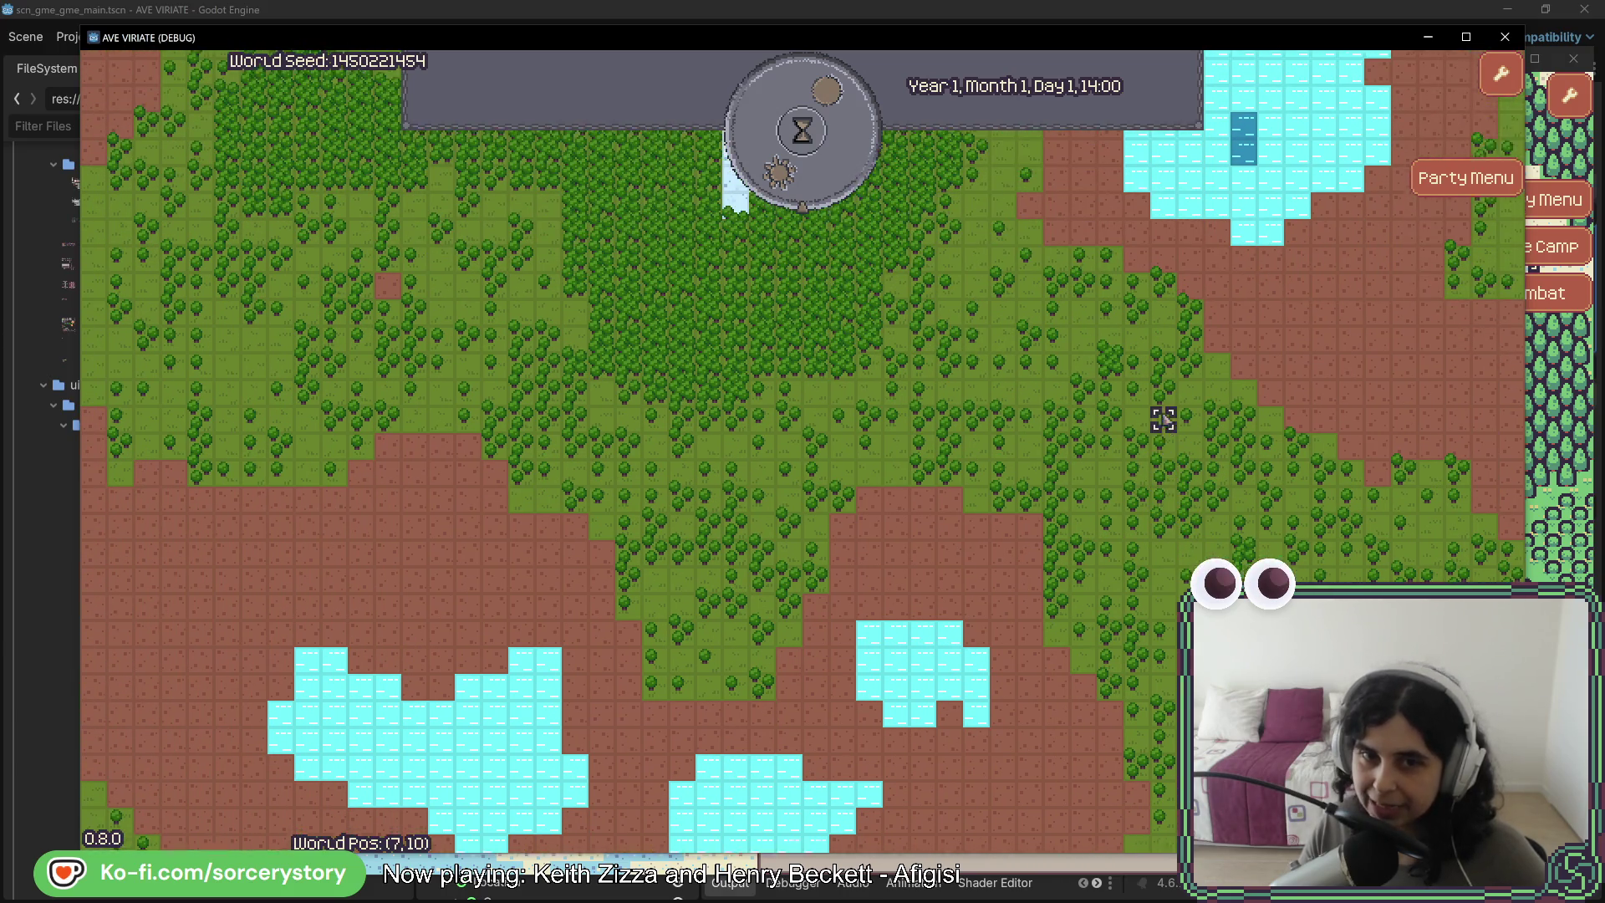
pyautogui.press('w')
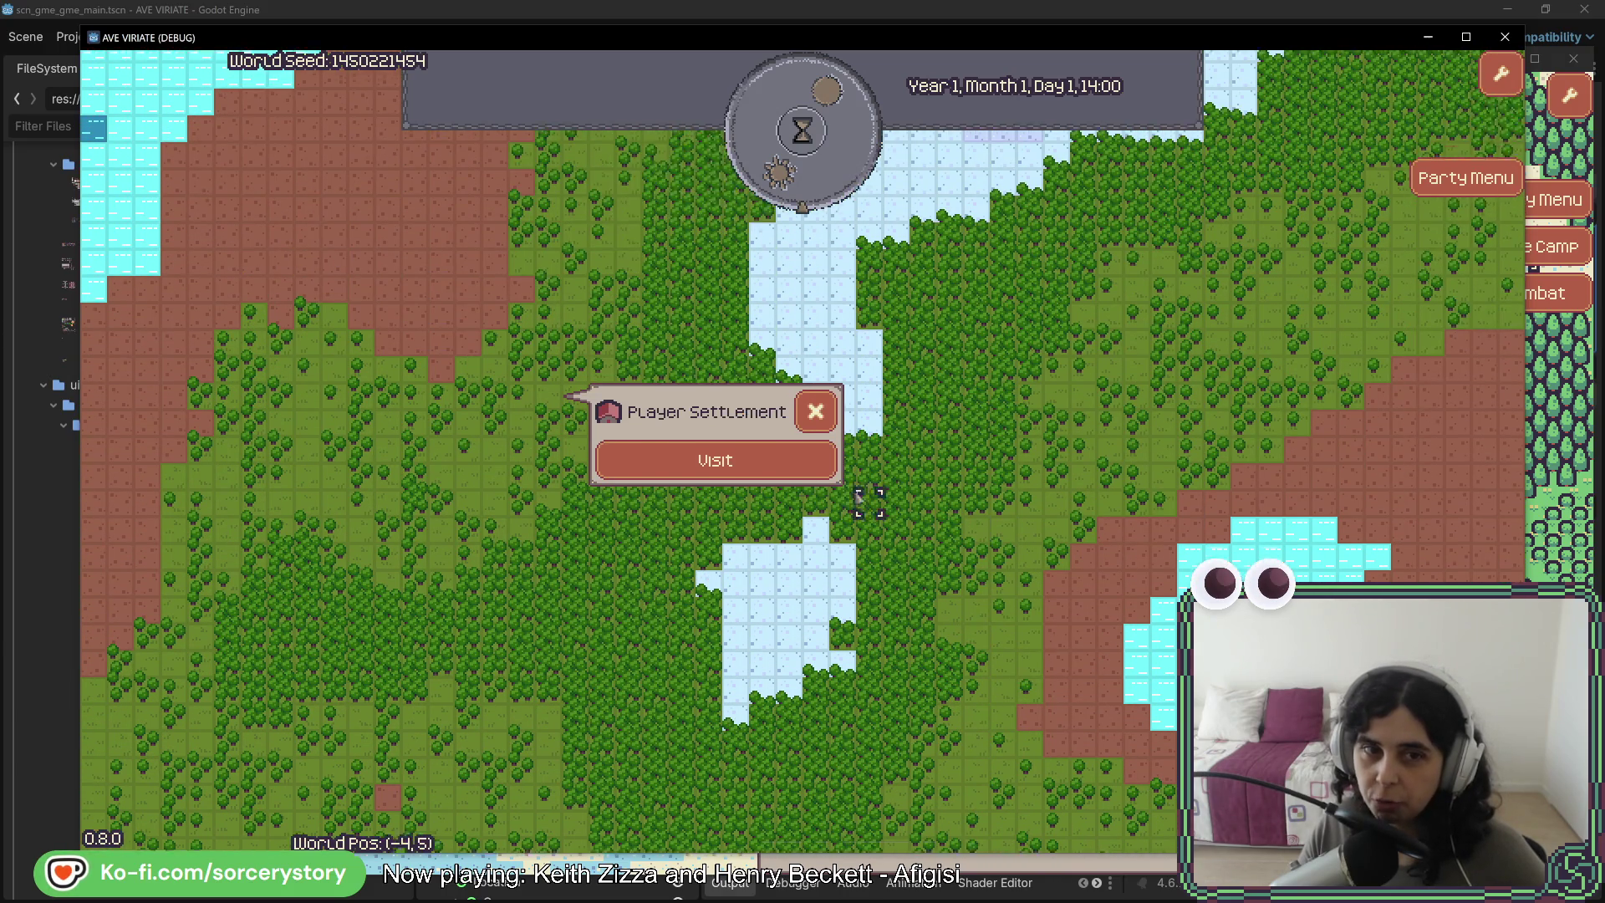
pyautogui.click(755, 507)
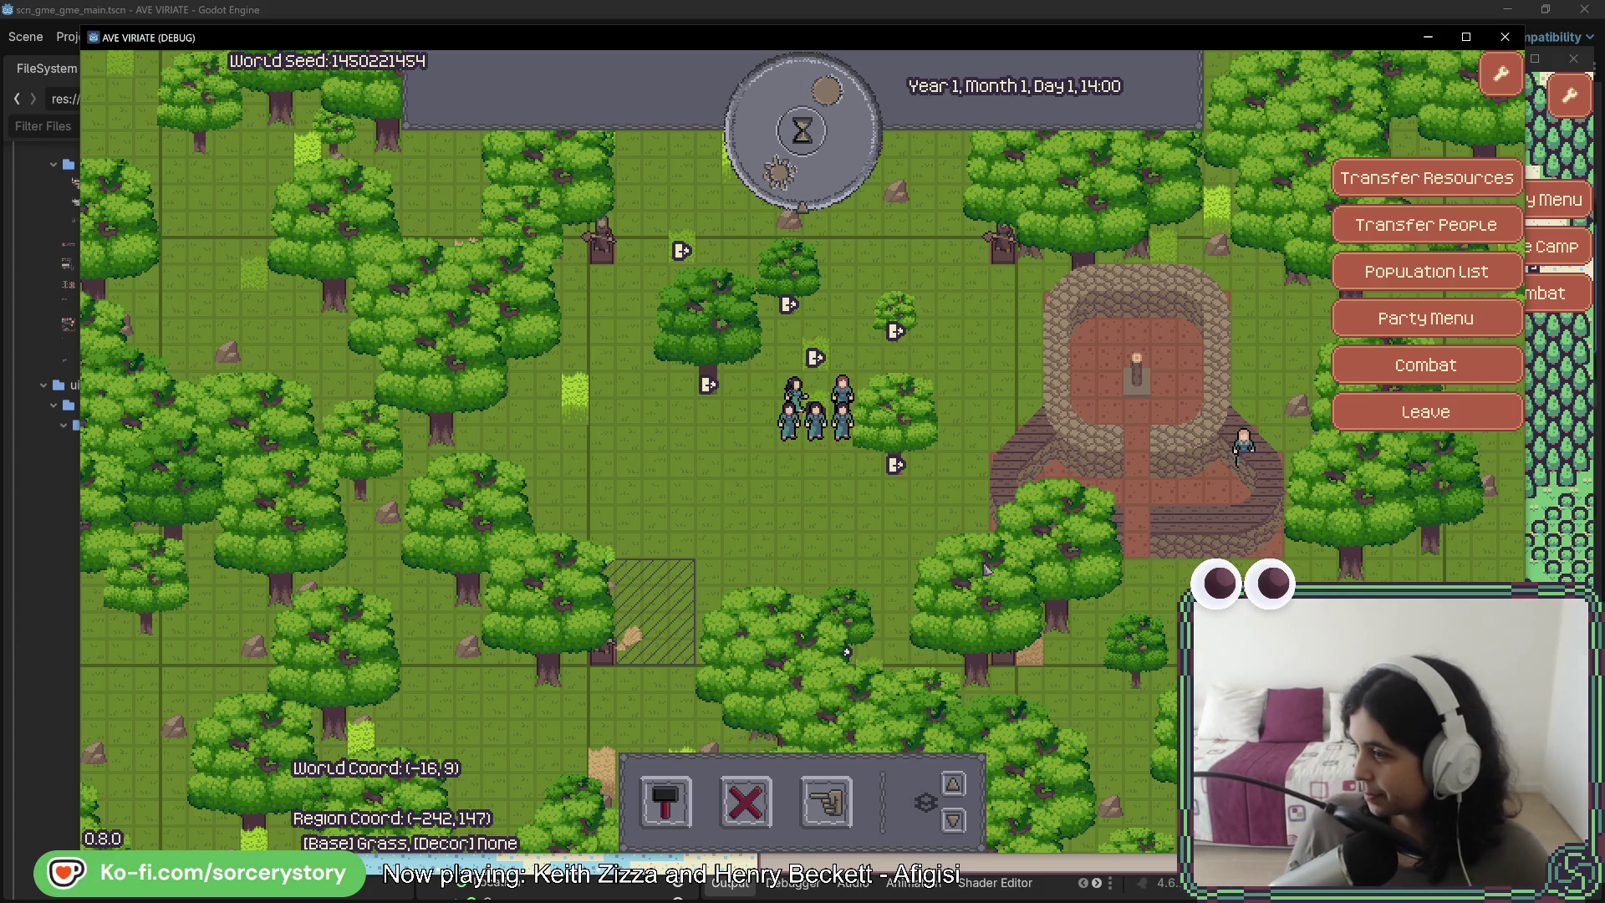
pyautogui.moveTo(1329, 602)
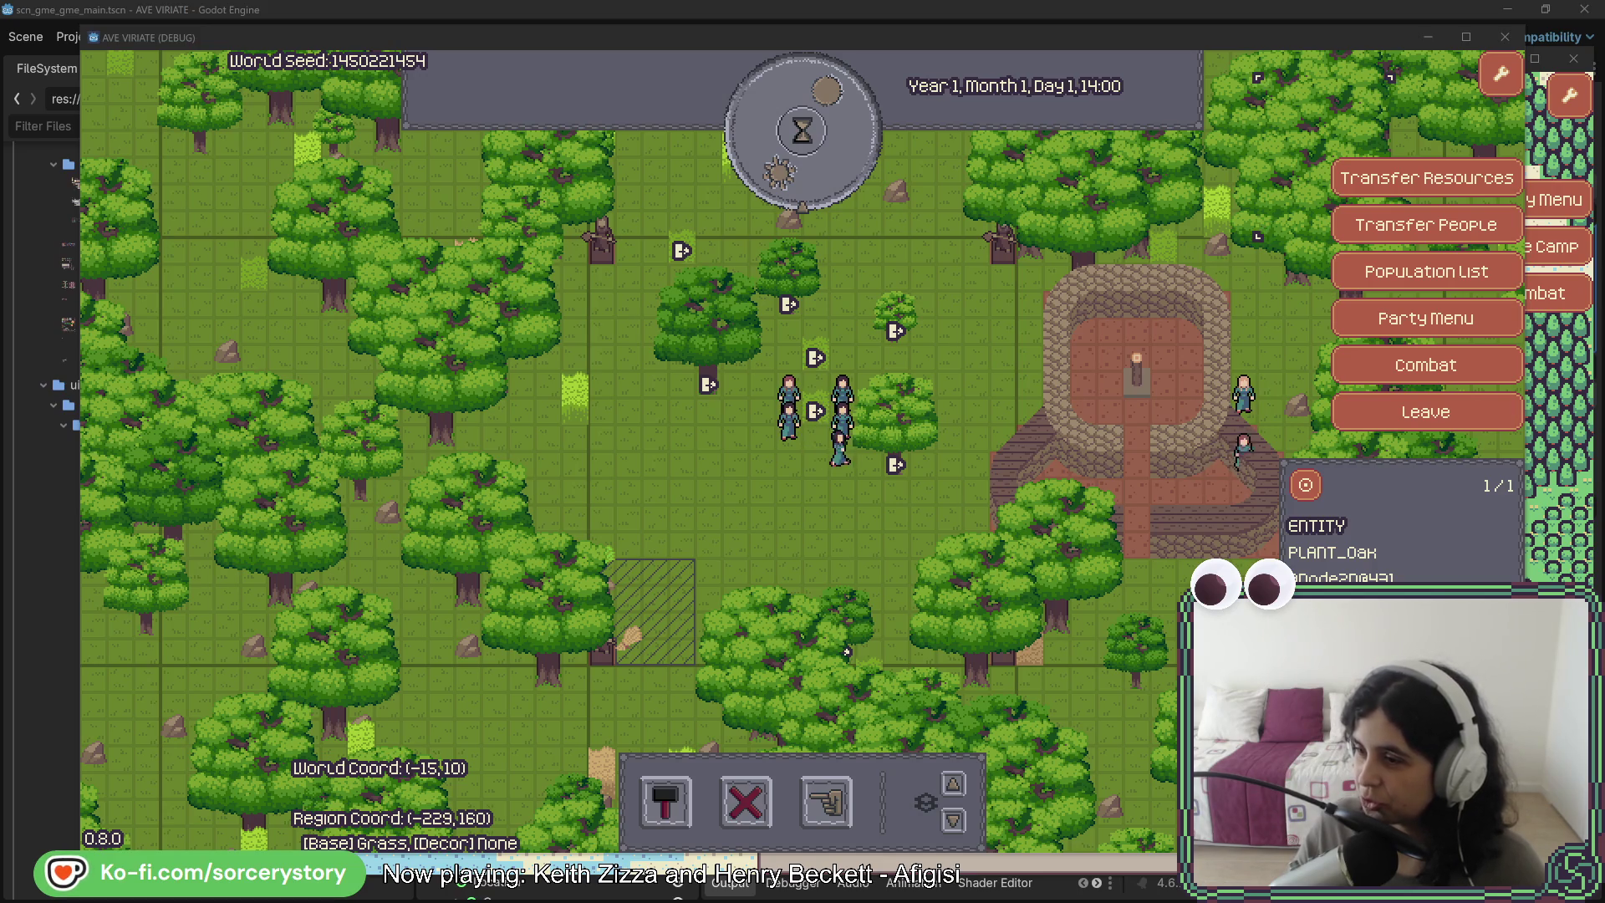
# - Drag the Firefox window with the Plea card image over the left part of the AVE VIRIATE game
pyautogui.moveTo(985, 139)
pyautogui.mouseDown()
pyautogui.moveTo(1010, 129)
pyautogui.moveTo(635, 58)
pyautogui.moveTo(536, 69)
pyautogui.mouseUp()
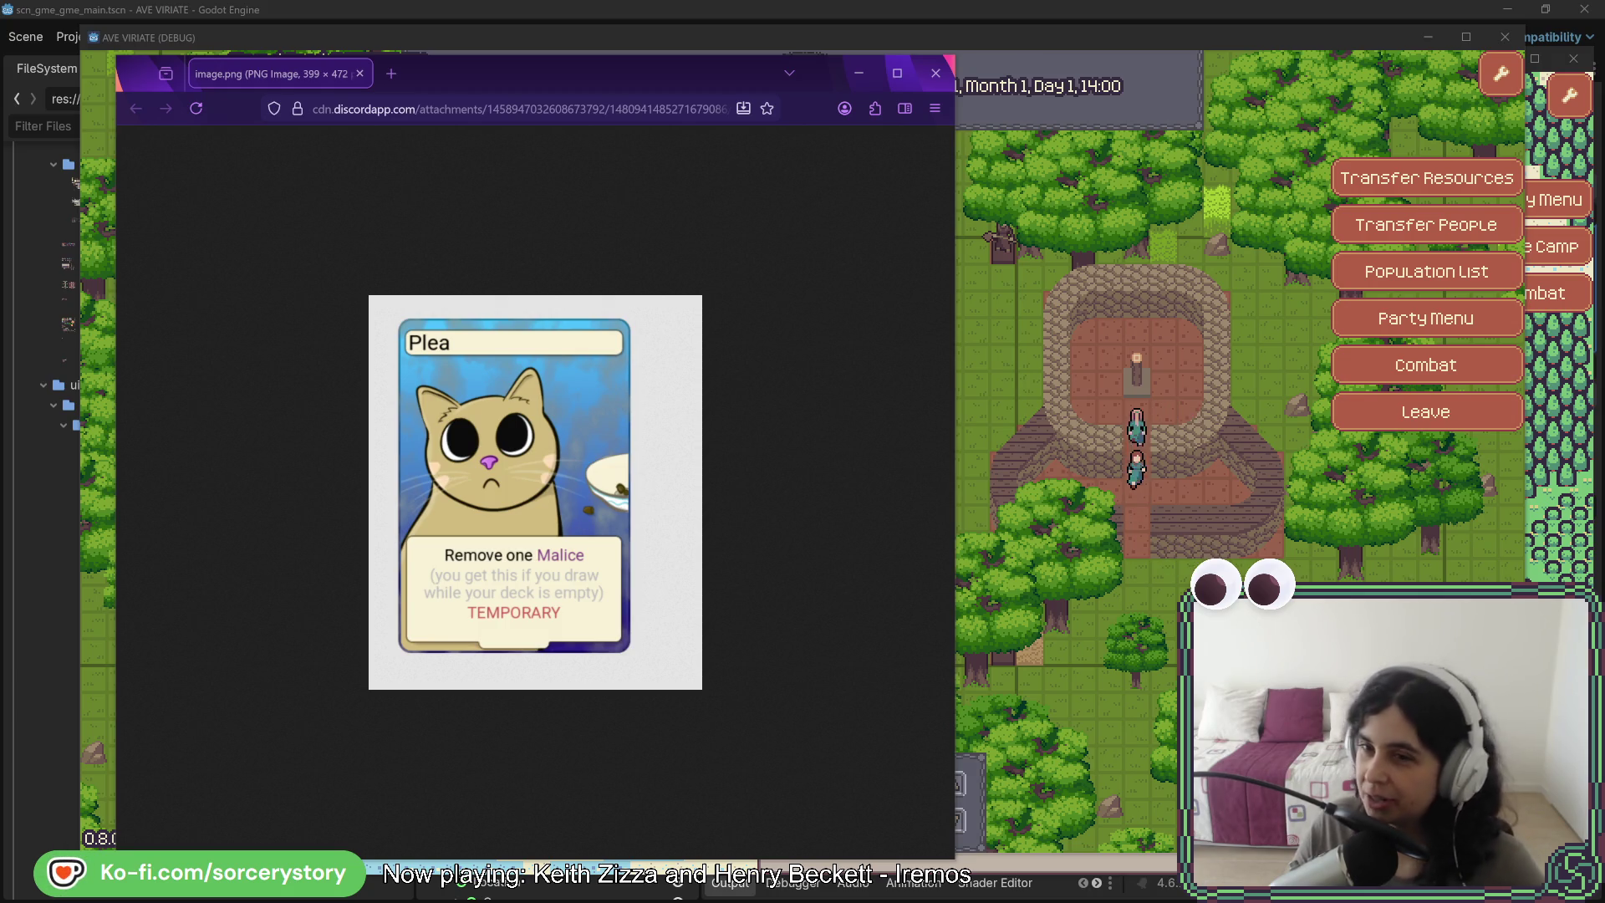
# - Bring the white cat photo window onto the screen at the left, then move the Plea card window to the top right
pyautogui.moveTo(1601, 93)
pyautogui.mouseDown()
pyautogui.moveTo(1256, 92)
pyautogui.moveTo(1121, 64)
pyautogui.moveTo(1102, 219)
pyautogui.moveTo(1108, 49)
pyautogui.moveTo(1166, 11)
pyautogui.moveTo(508, 45)
pyautogui.mouseUp()
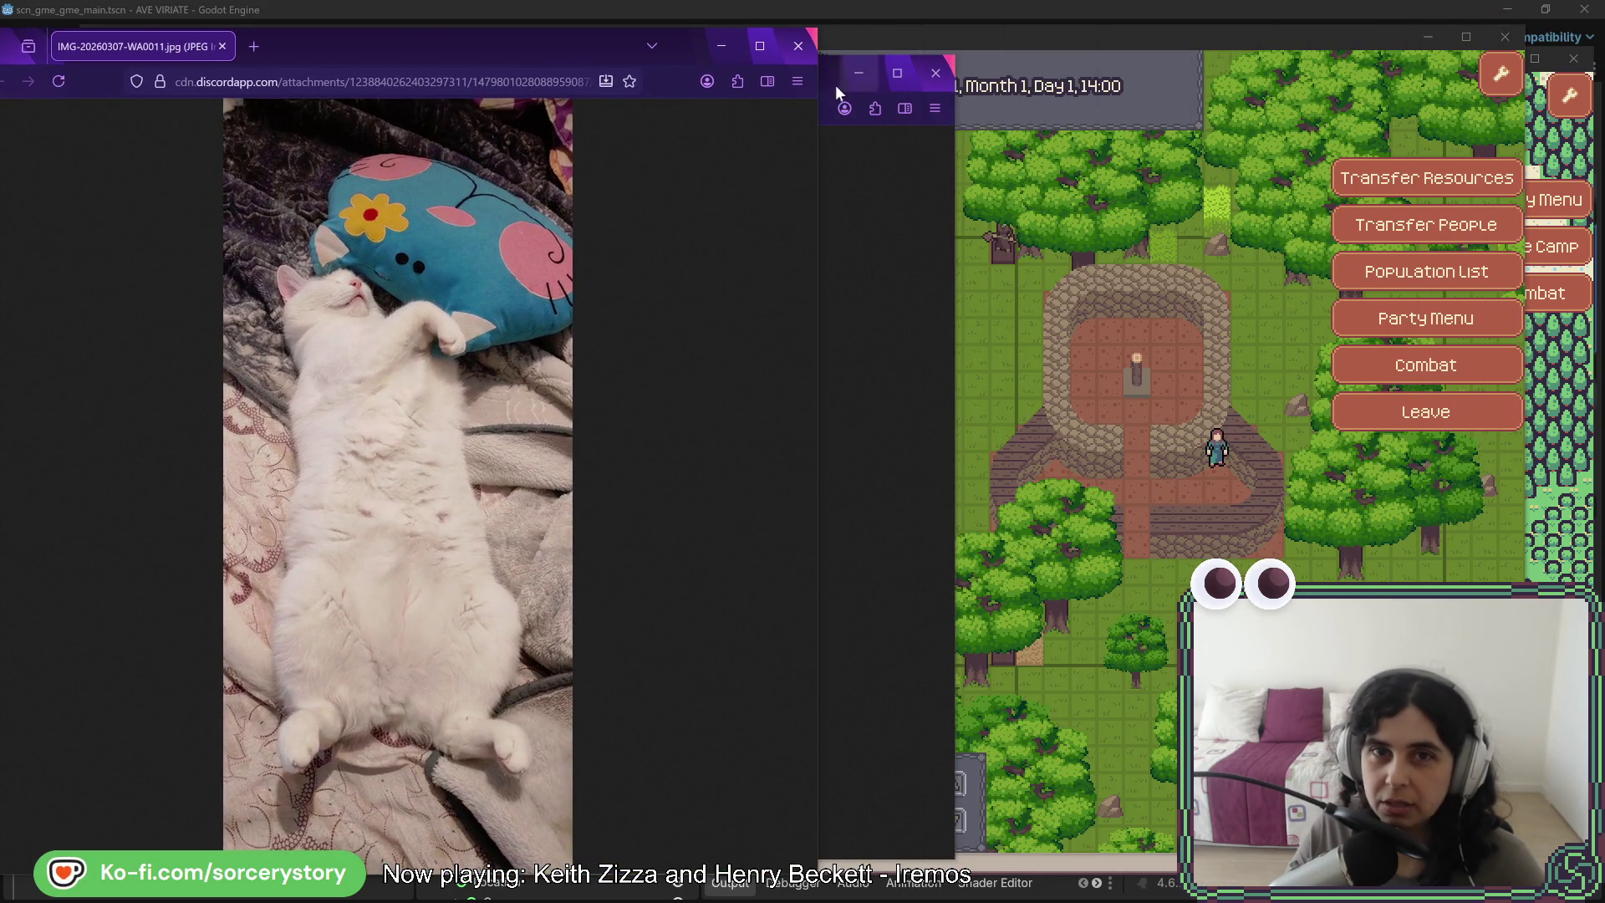
pyautogui.moveTo(836, 87); pyautogui.dragTo(1036, 88)
pyautogui.moveTo(854, 75)
pyautogui.mouseDown()
pyautogui.moveTo(840, 371)
pyautogui.moveTo(1173, 58)
pyautogui.moveTo(1204, 53)
pyautogui.mouseUp()
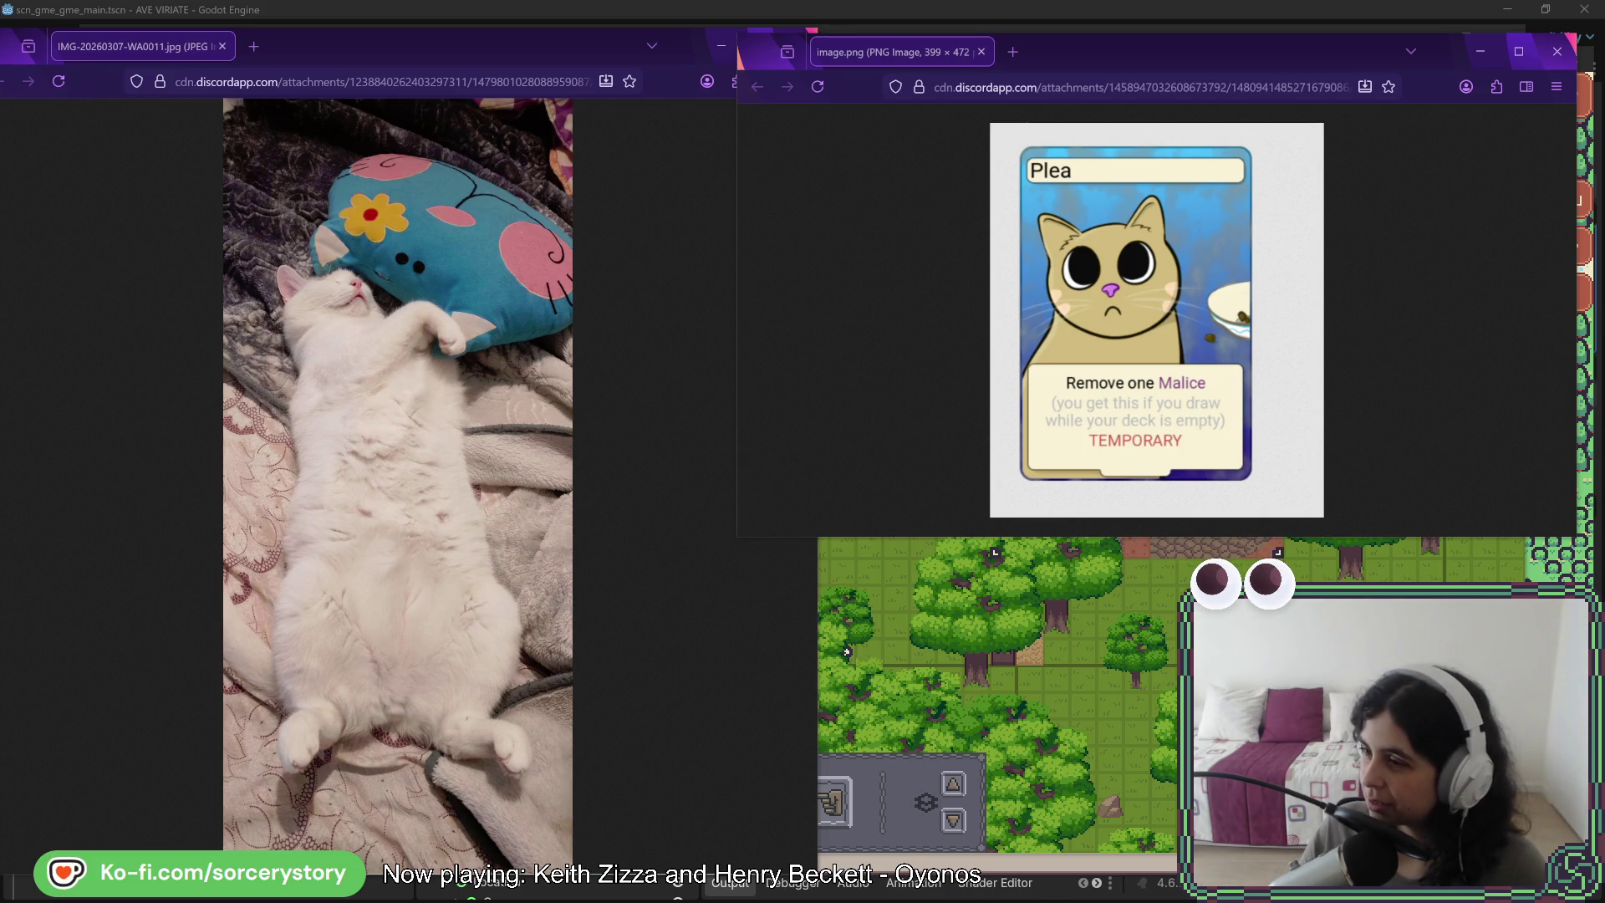
# - Narrow the grey cat and white cat windows, placing the grey cat beside the white cat
pyautogui.moveTo(1071, 68); pyautogui.dragTo(945, 64)
pyautogui.moveTo(1320, 287)
pyautogui.mouseDown()
pyautogui.moveTo(1030, 309)
pyautogui.moveTo(1065, 309)
pyautogui.mouseUp()
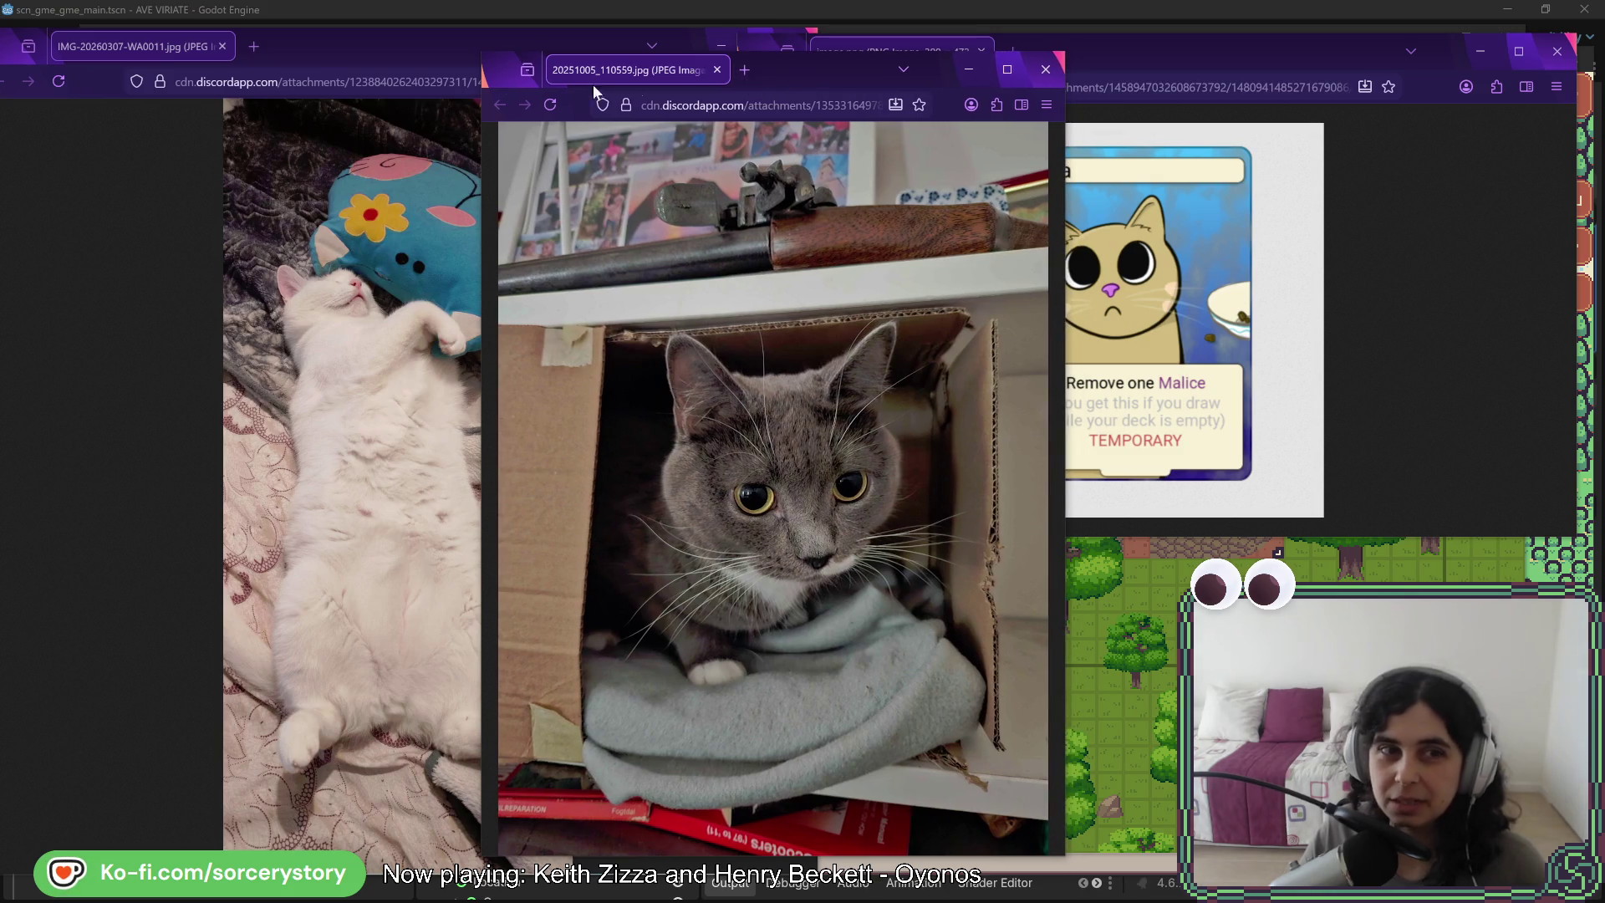
pyautogui.click(411, 56)
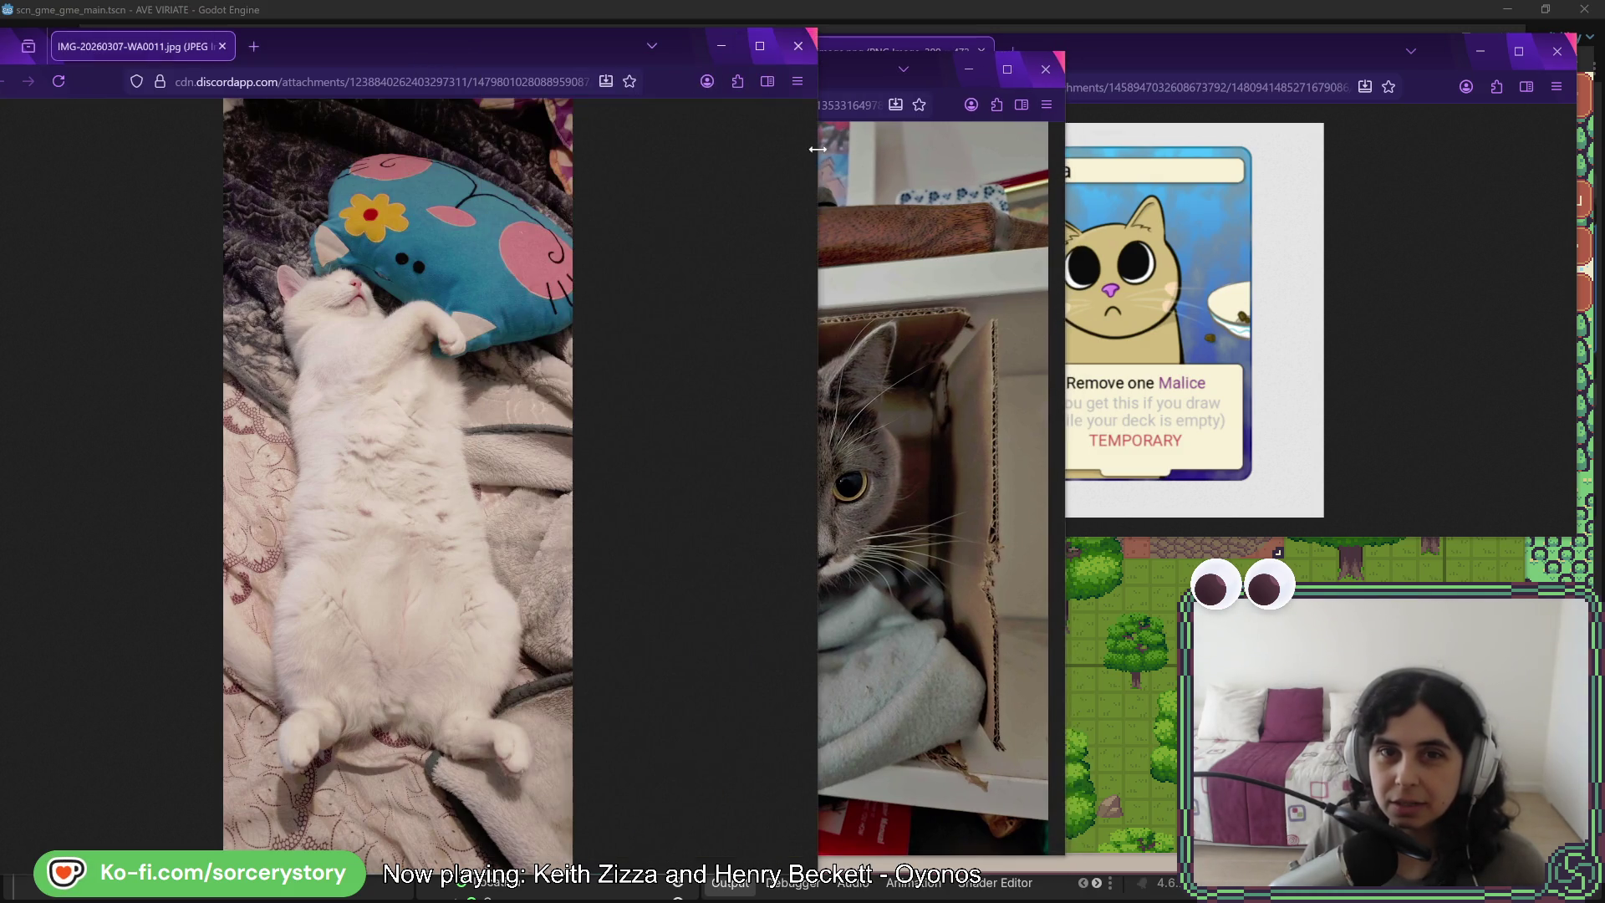
pyautogui.moveTo(816, 147); pyautogui.dragTo(377, 197)
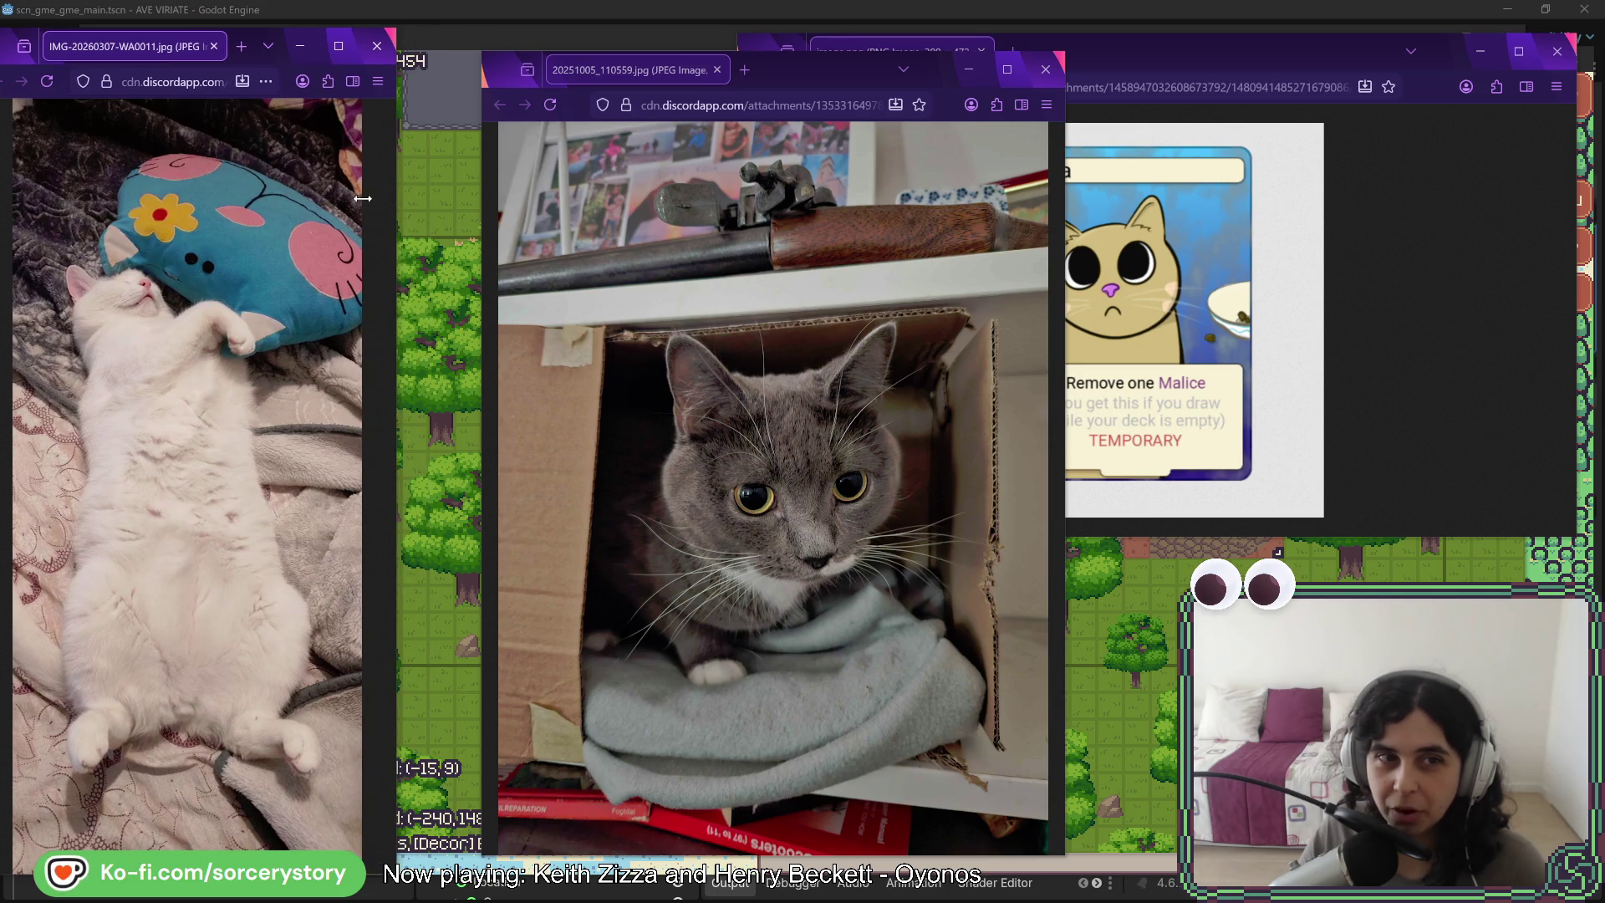
pyautogui.moveTo(850, 69)
pyautogui.mouseDown()
pyautogui.moveTo(707, 57)
pyautogui.moveTo(754, 72)
pyautogui.mouseUp()
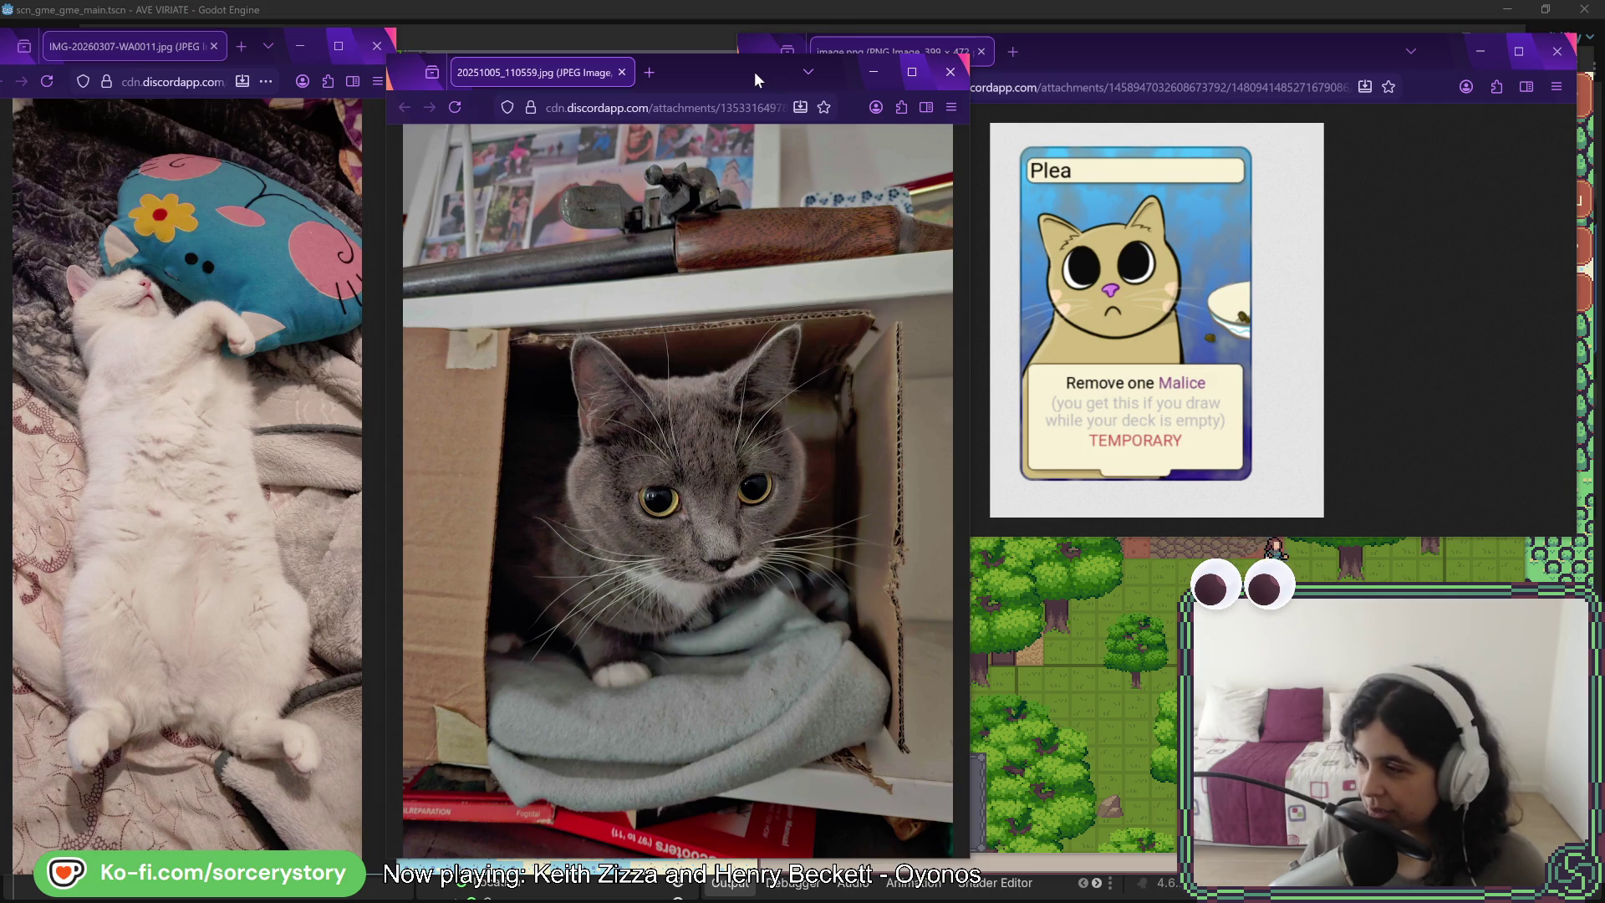
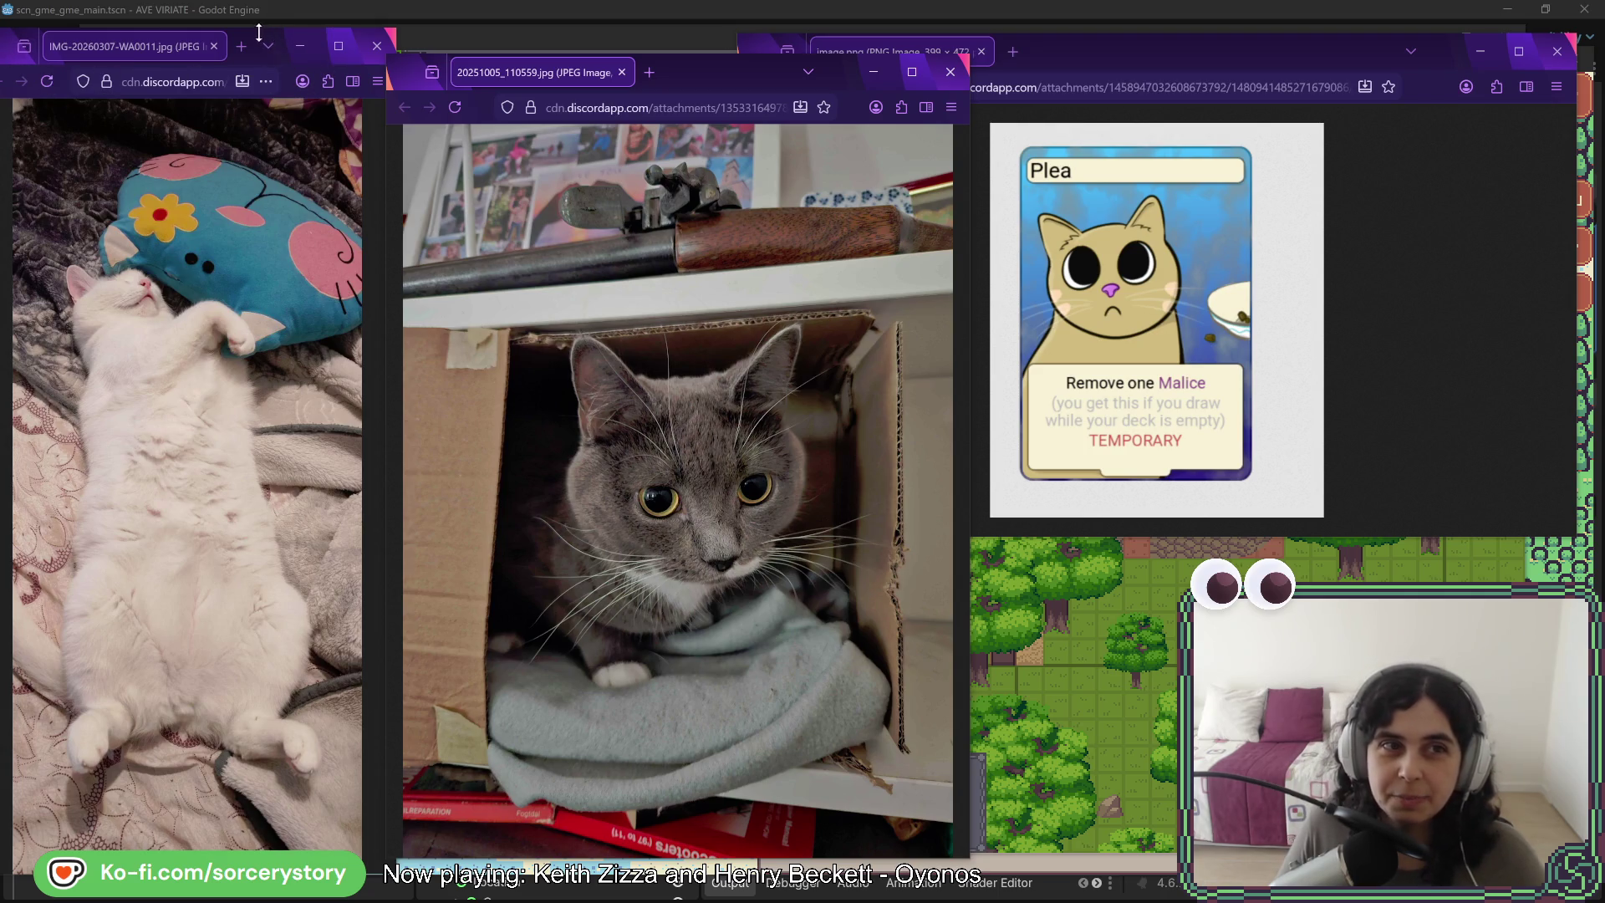
# - Move the white cat, gray cat and Plea card windows off the screen's right edge
pyautogui.moveTo(13, 52); pyautogui.dragTo(1604, 67)
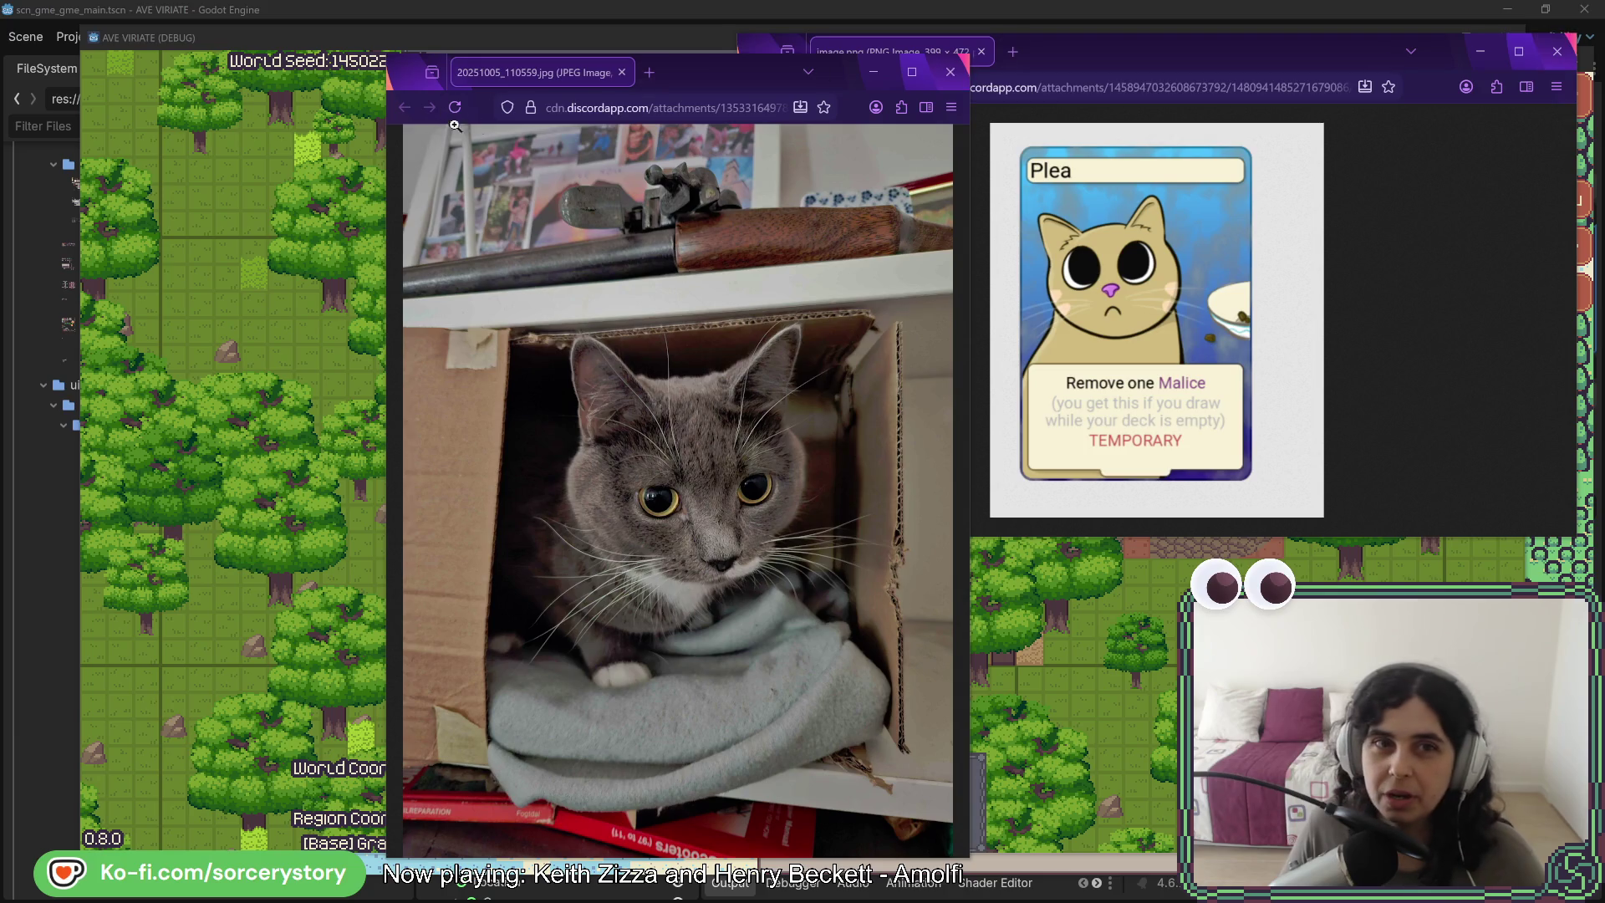
pyautogui.moveTo(684, 73); pyautogui.dragTo(1604, 73)
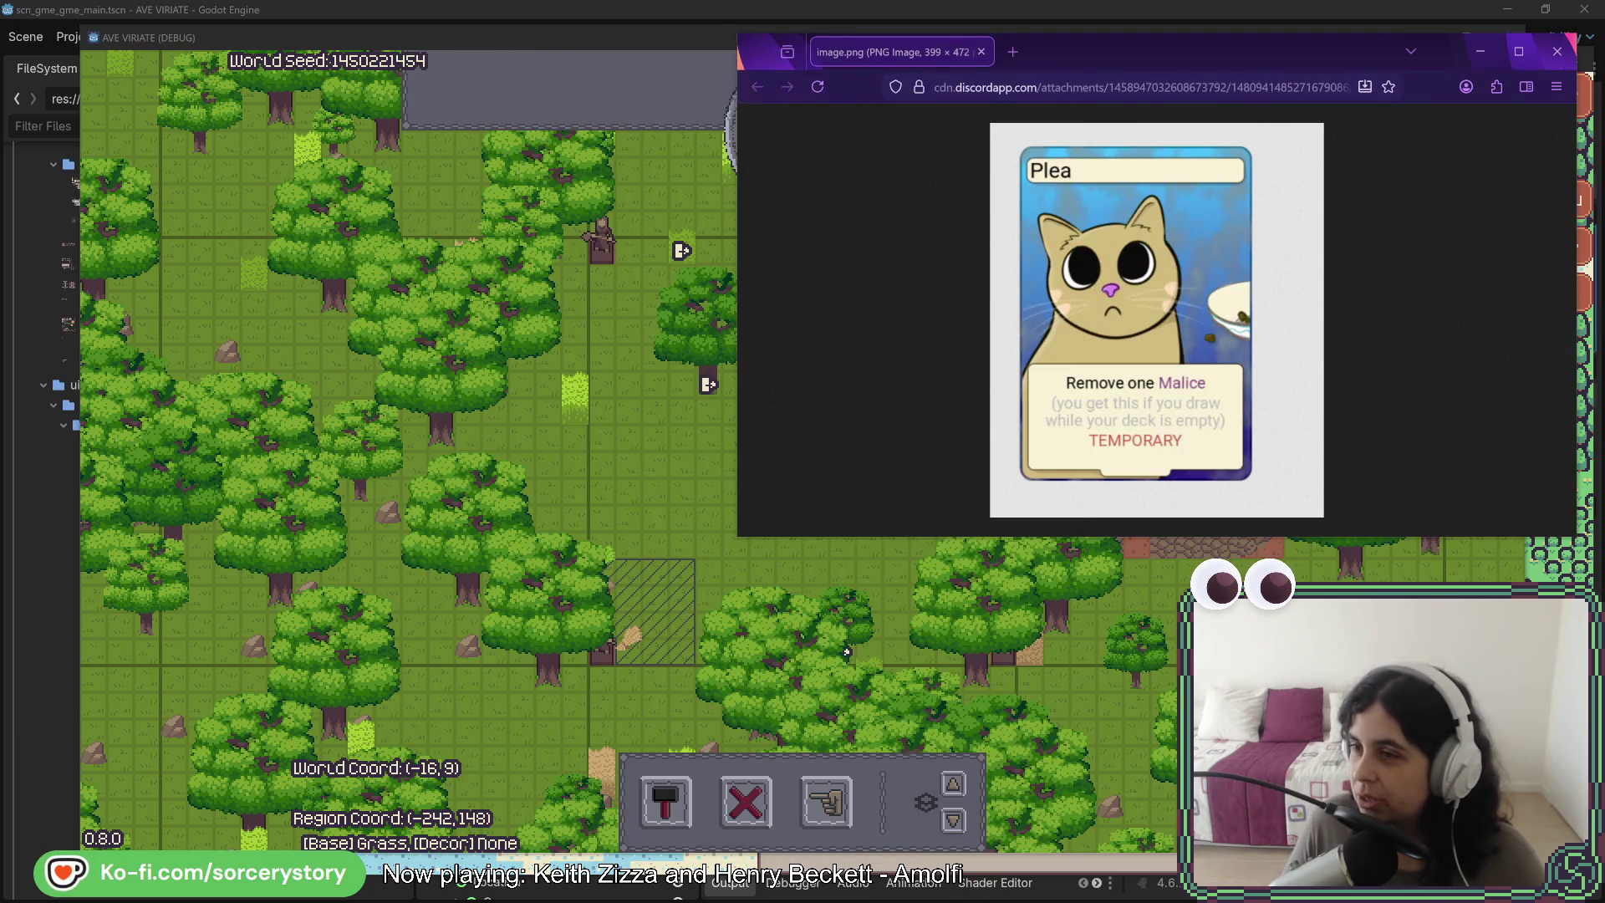
pyautogui.moveTo(1055, 60); pyautogui.dragTo(1604, 61)
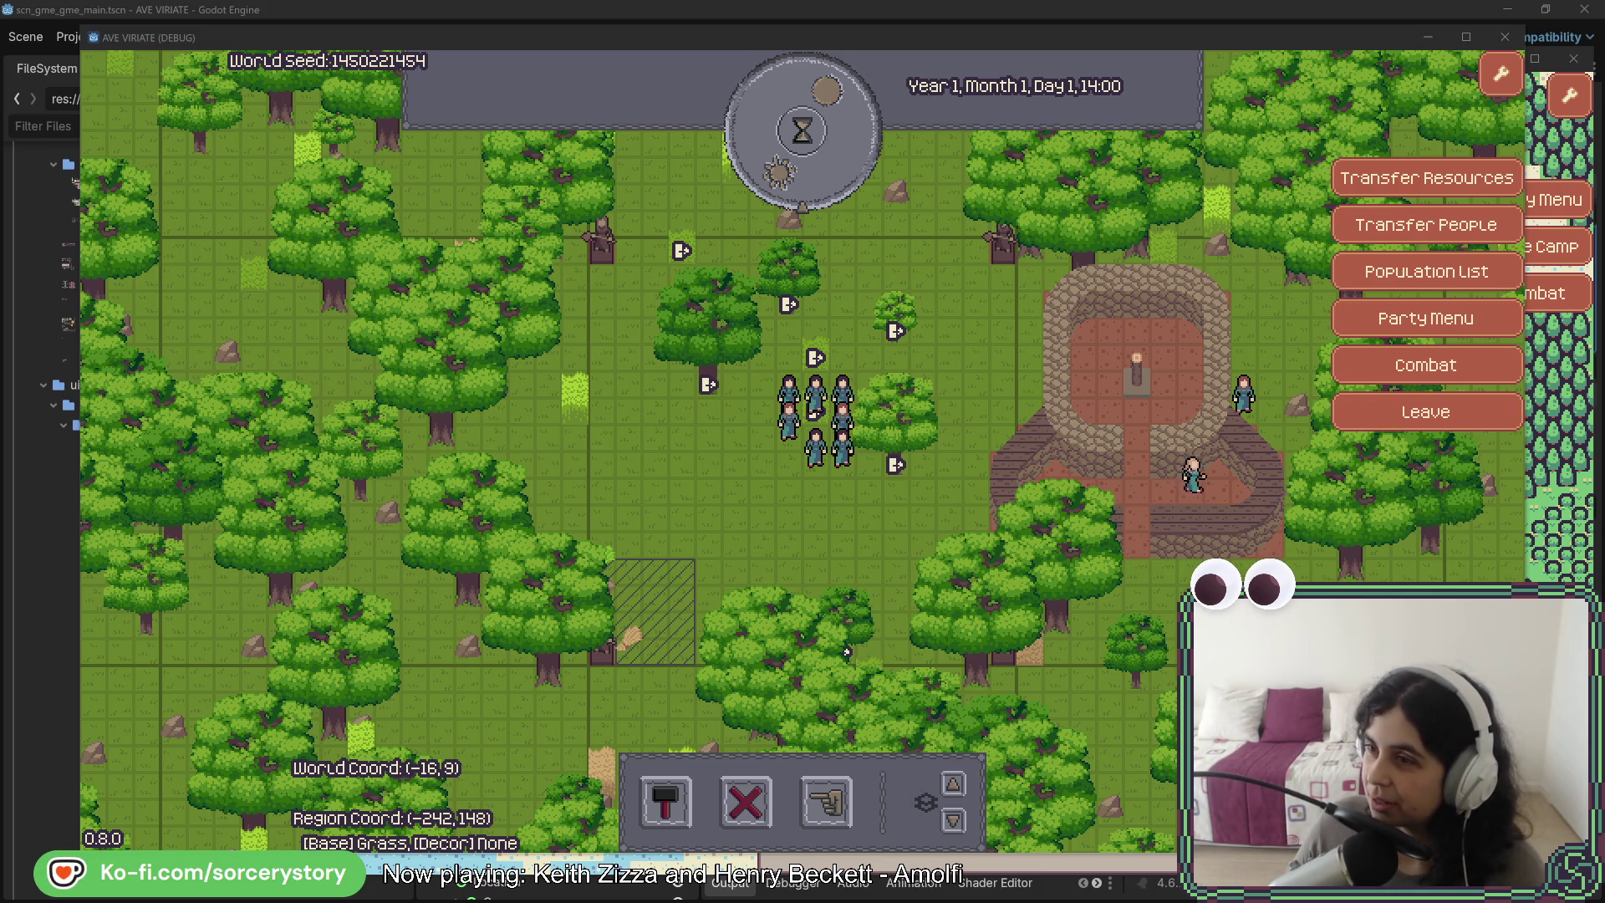
# - Bring the black cat in a box photo window in from the right, over the game's left side
pyautogui.moveTo(1604, 71); pyautogui.dragTo(505, 71)
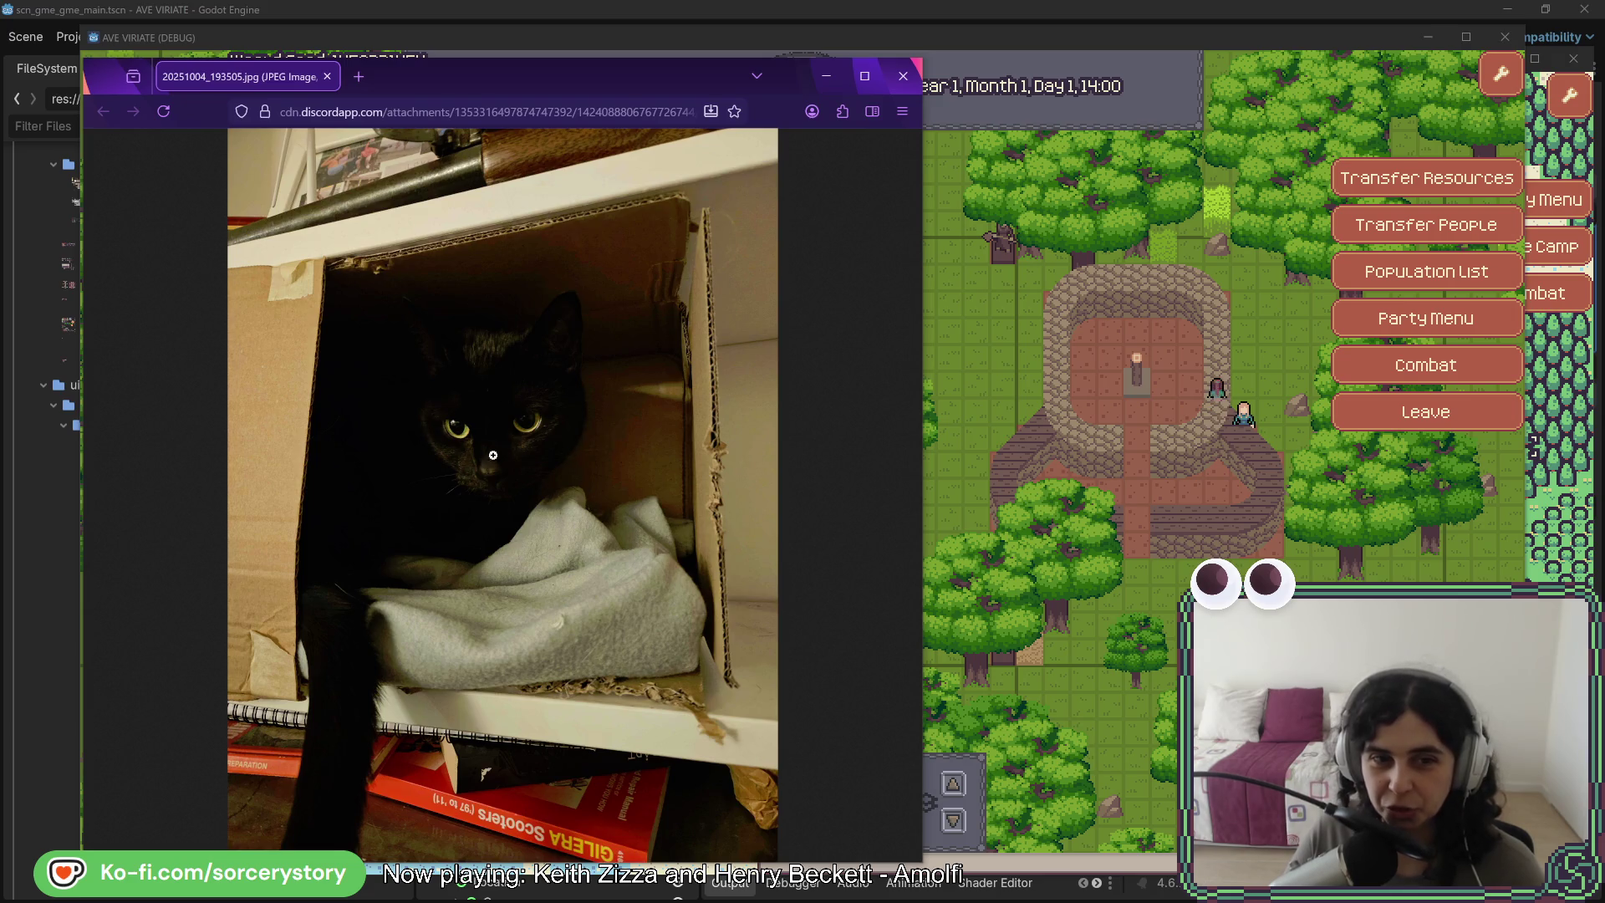
# - Slide the black cat photo window off the right edge to uncover the game map
pyautogui.moveTo(513, 89)
pyautogui.mouseDown()
pyautogui.moveTo(666, 70)
pyautogui.moveTo(1604, 58)
pyautogui.mouseUp()
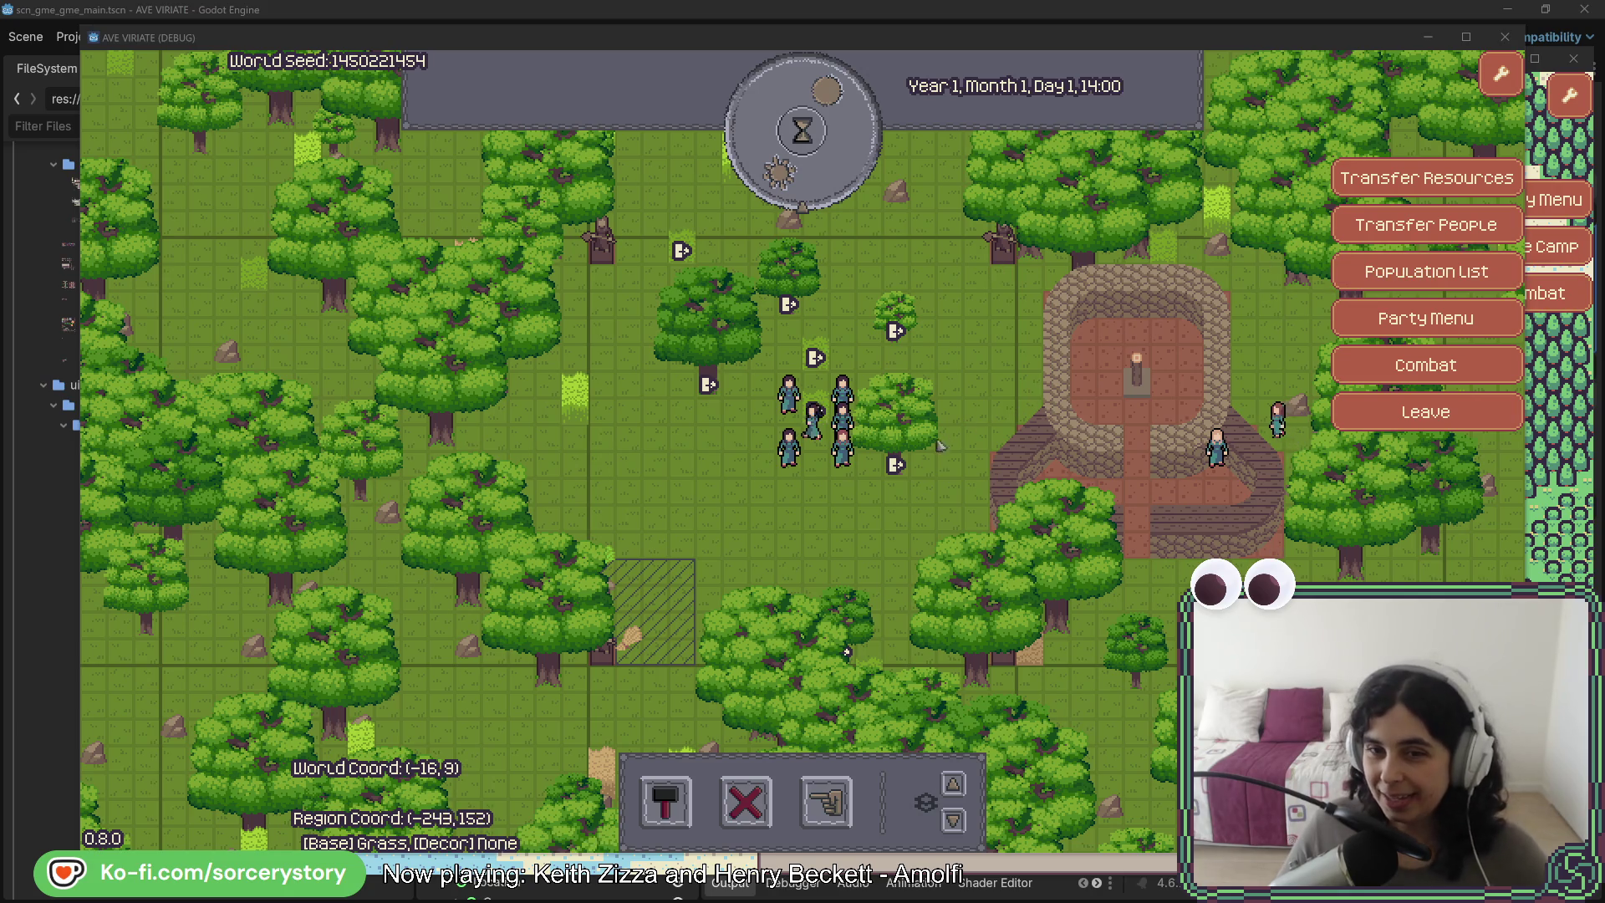
# - Make the AVE VIRIATE (DEBUG) game window the active window
pyautogui.click(798, 535)
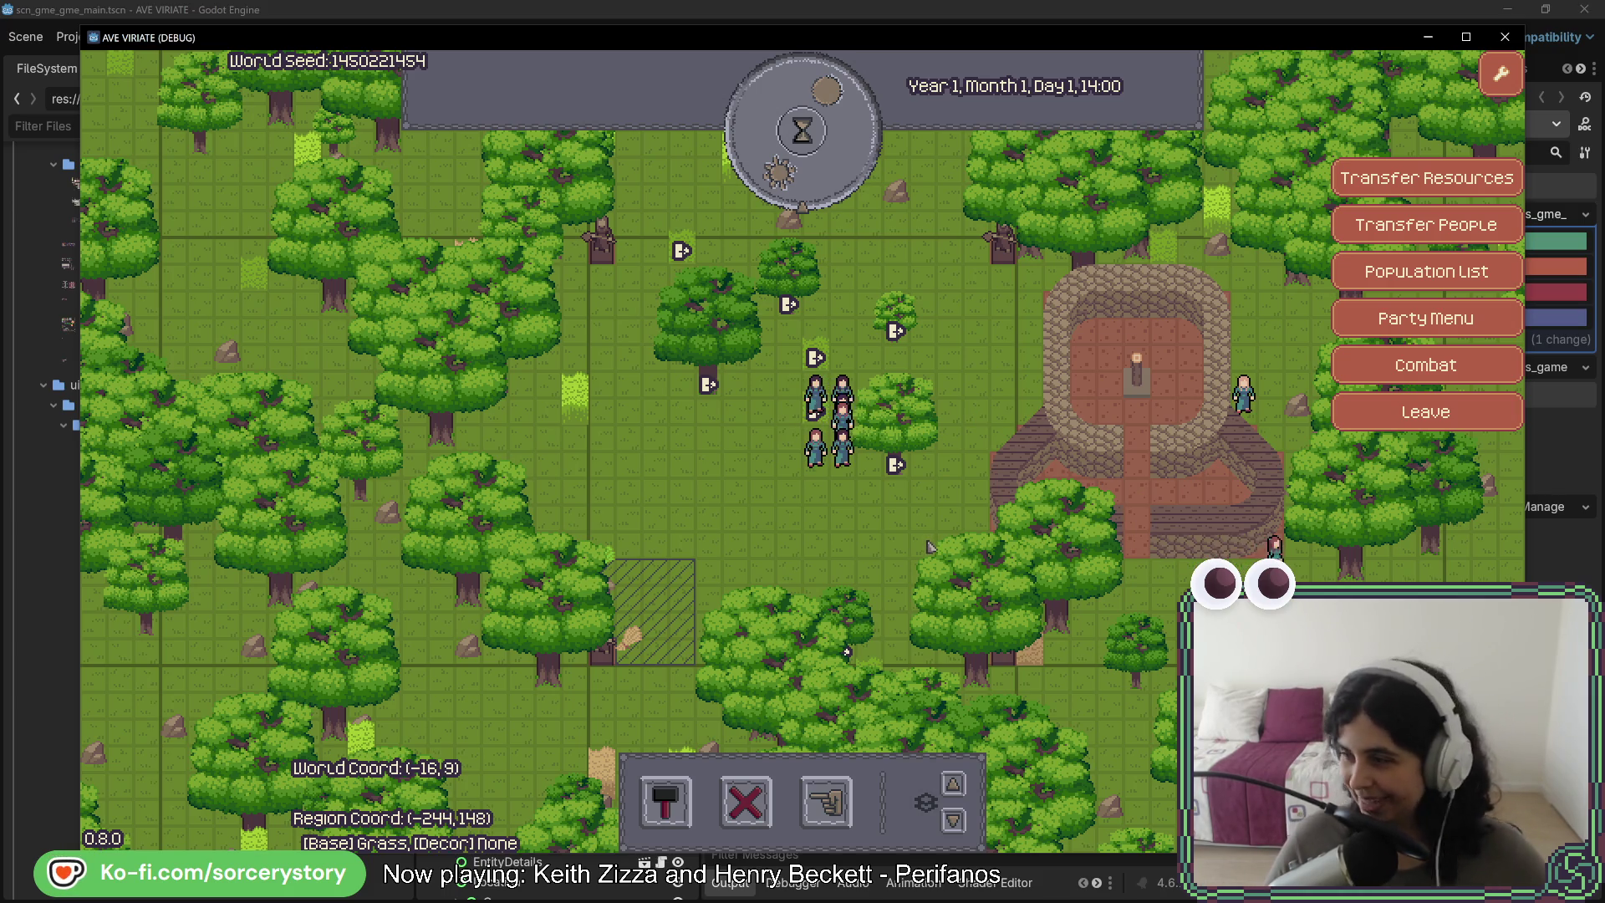
# - Inspect and deselect the far-left oak, then pan the map around the village
pyautogui.click(87, 611)
pyautogui.rightClick(86, 611)
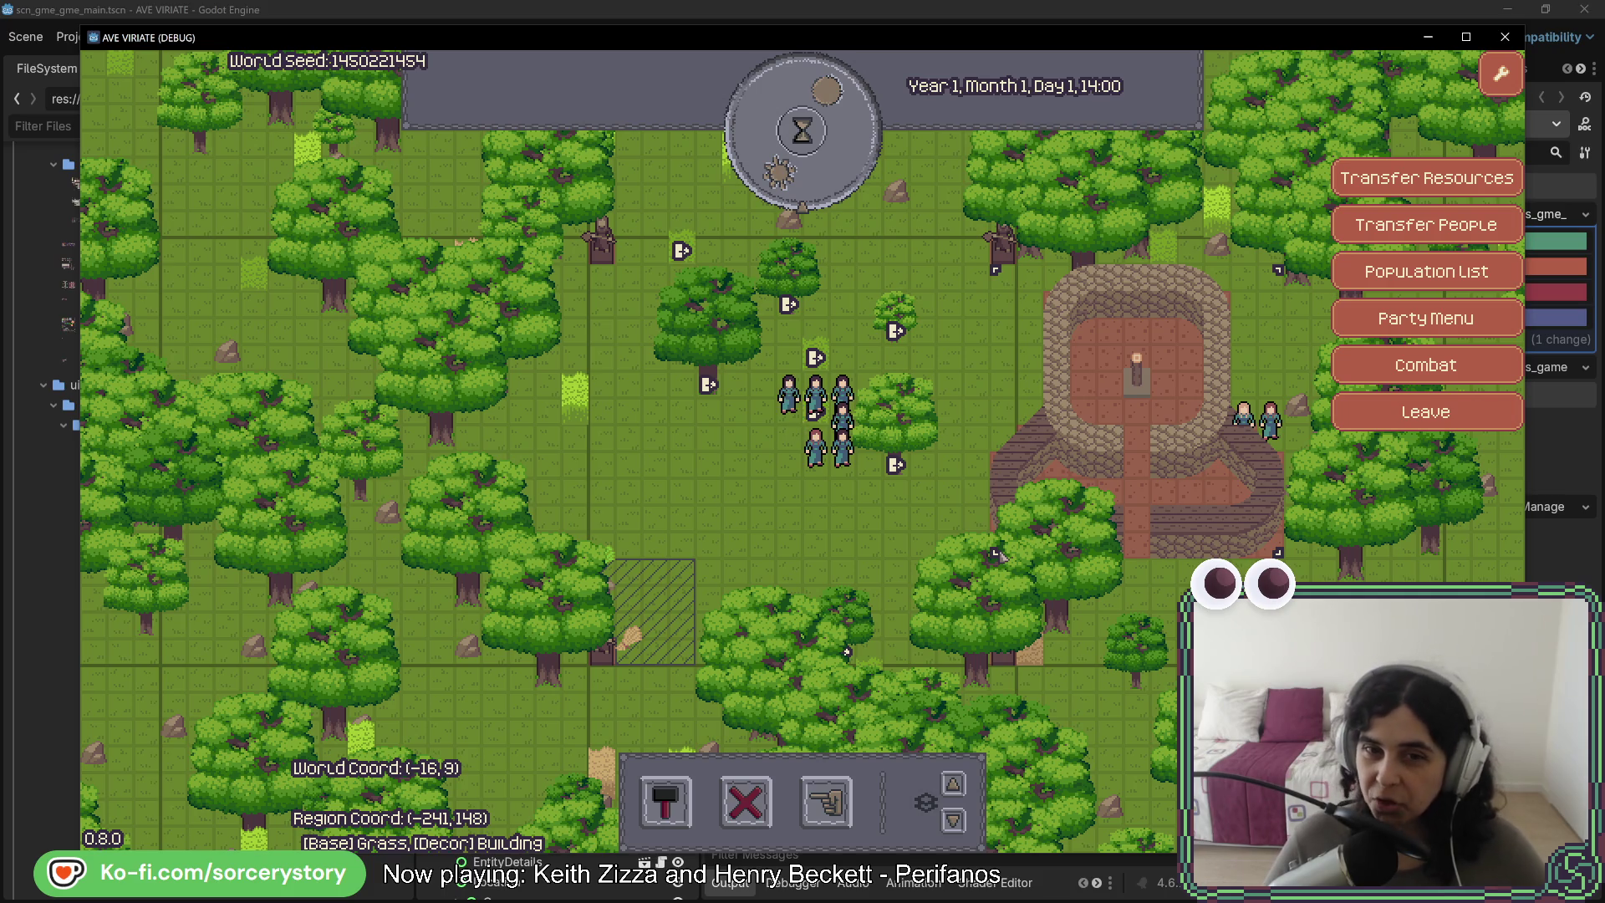
pyautogui.press('w')
pyautogui.press('s')
pyautogui.press('d')
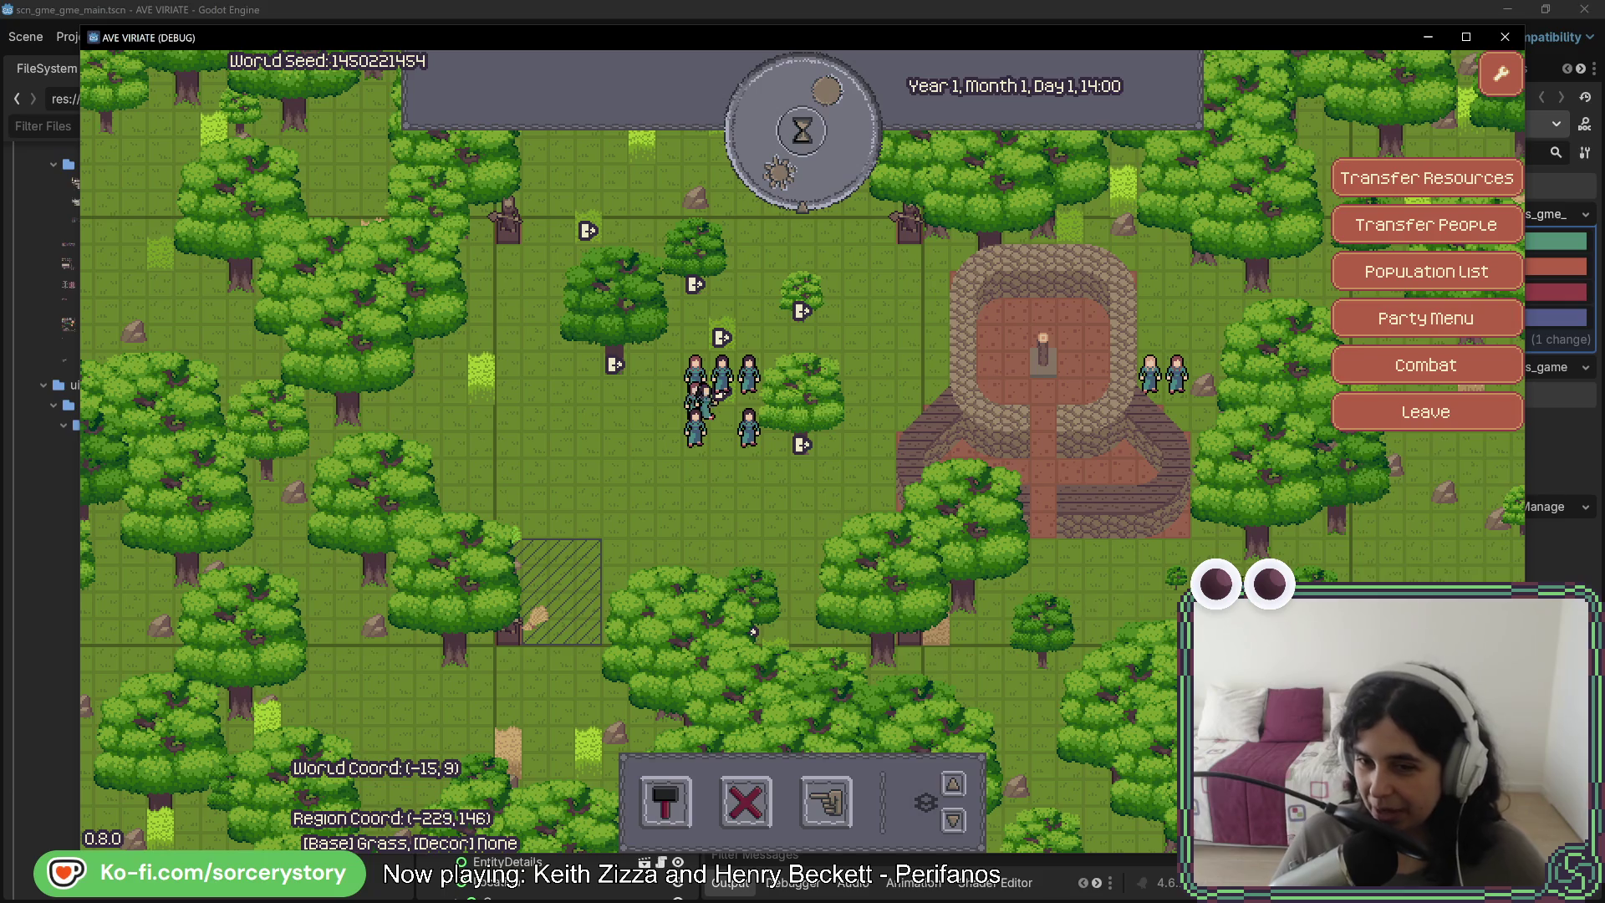
pyautogui.press('w')
pyautogui.press('d')
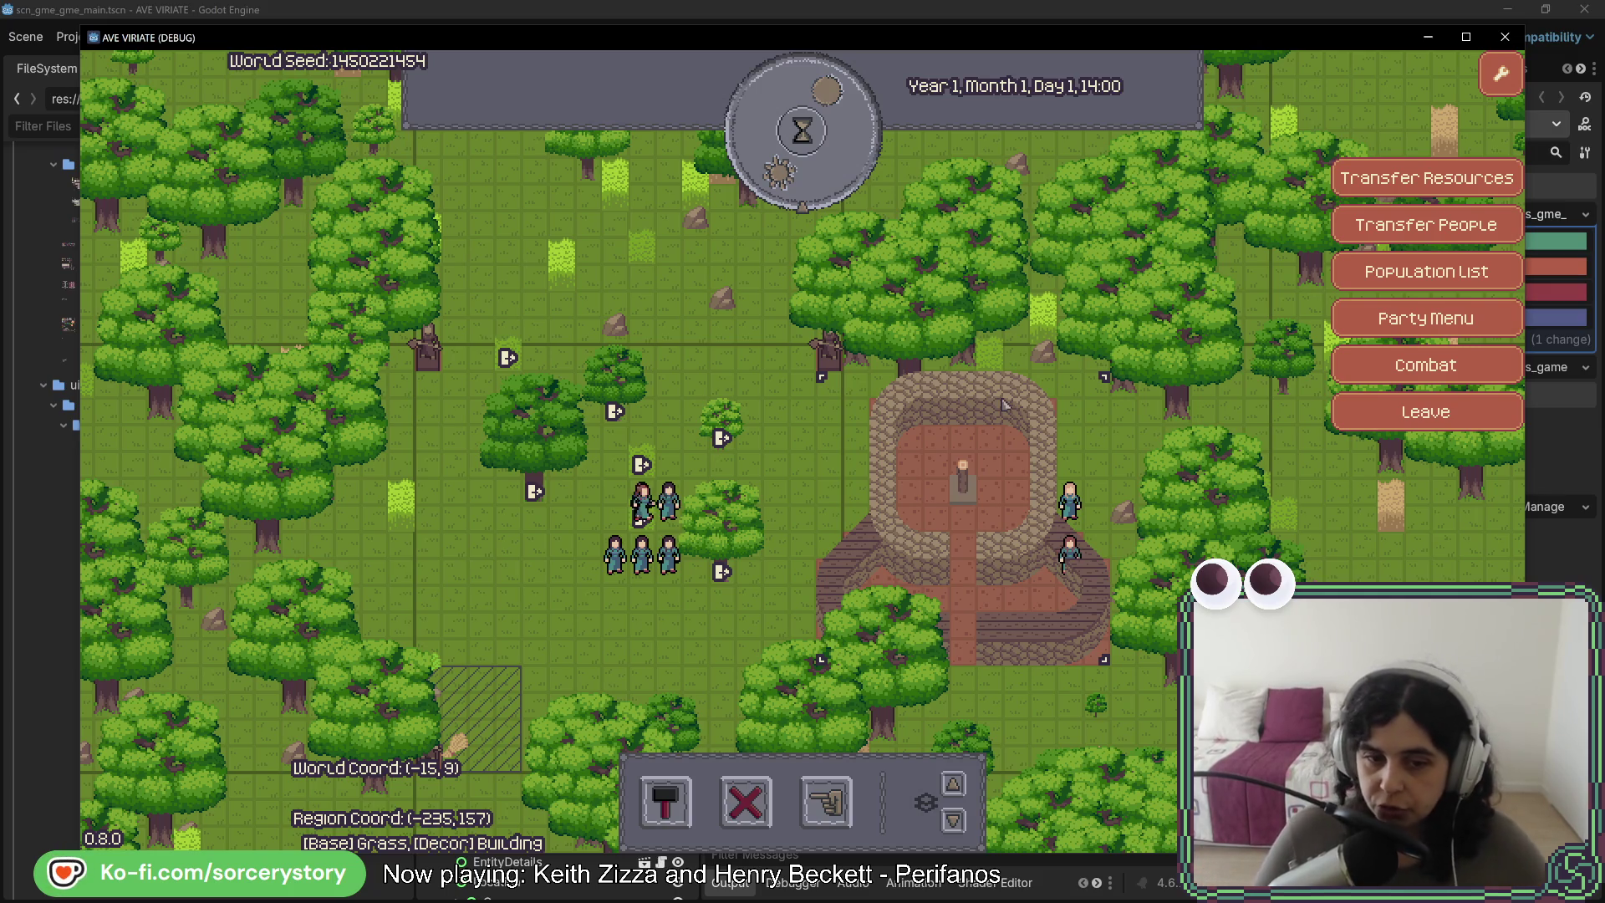
# - Choose House from the build menu and preview its placement over the forest north of the village
pyautogui.click(665, 800)
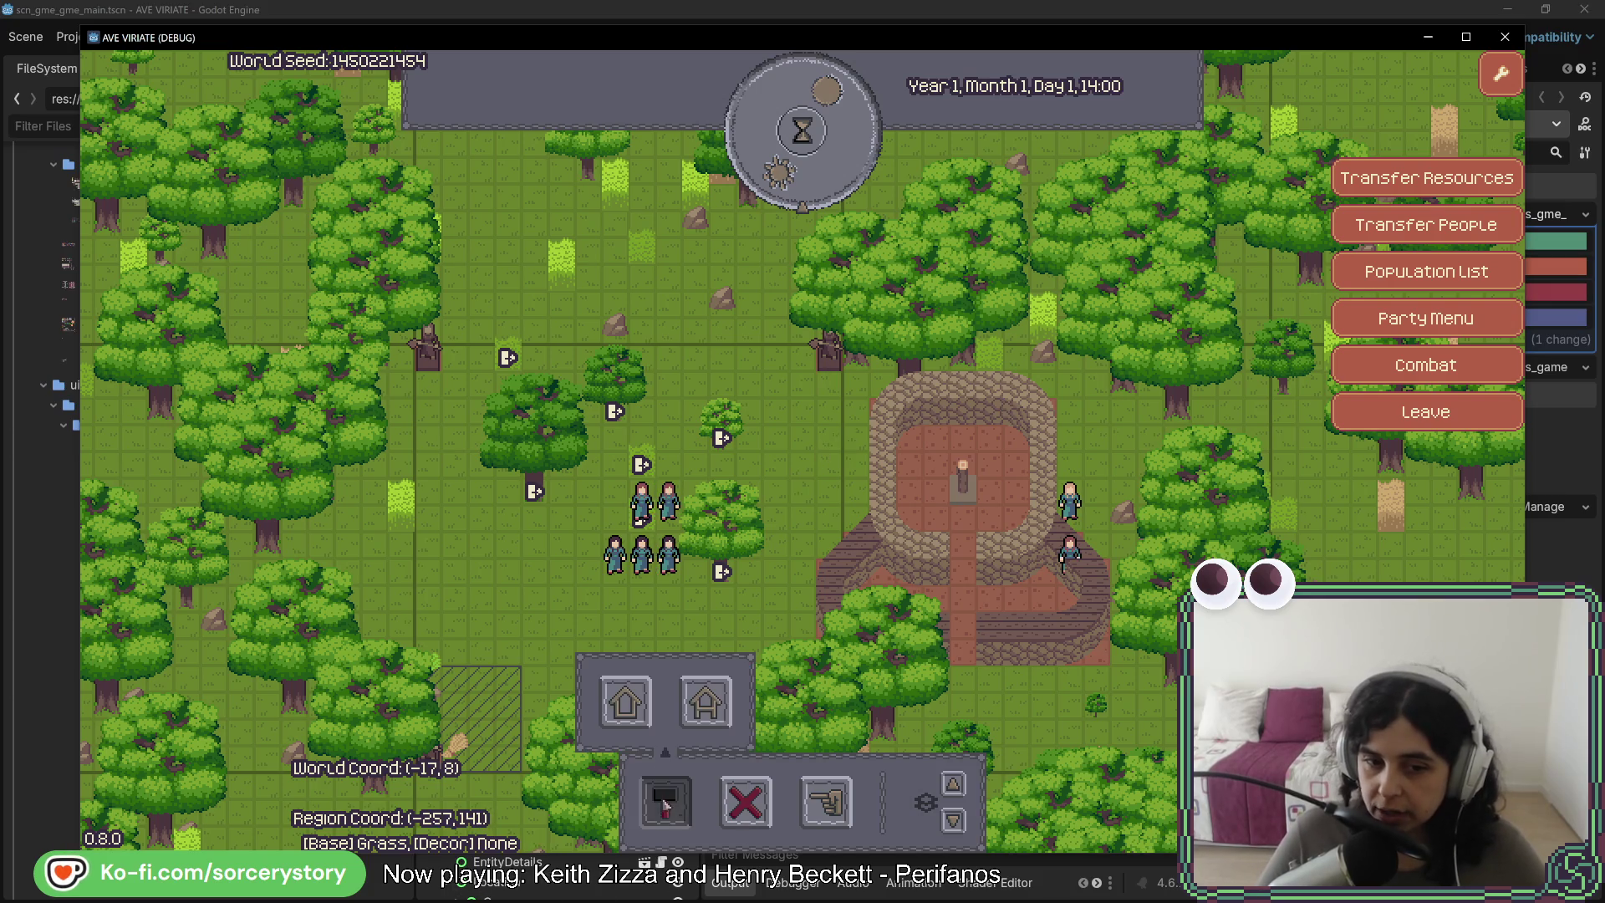
pyautogui.click(627, 703)
pyautogui.press('w')
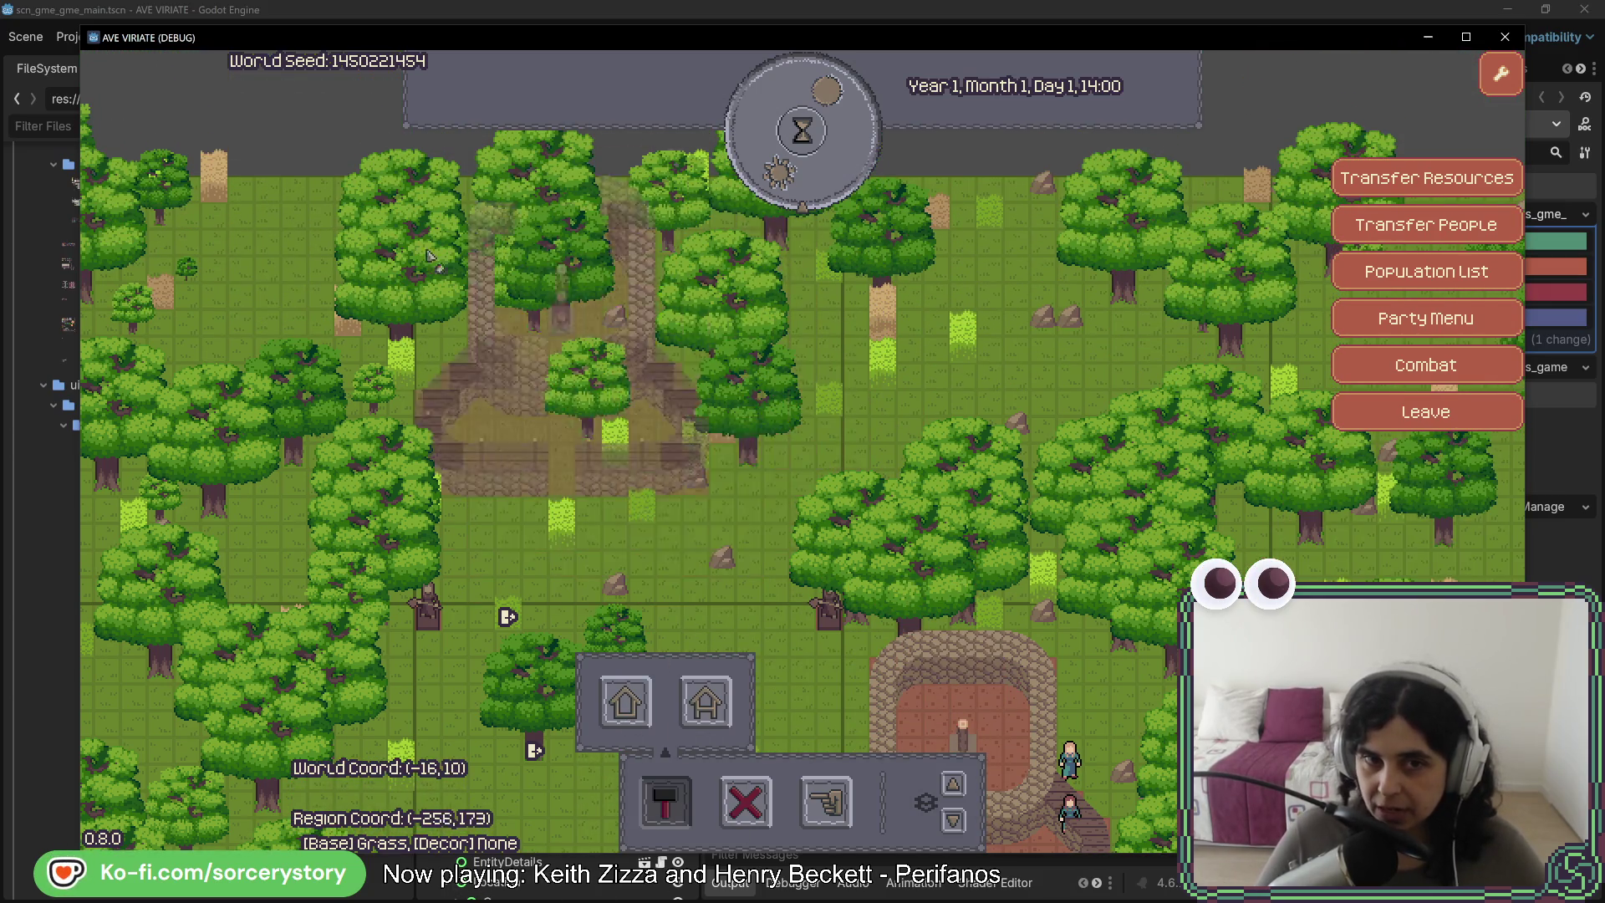
pyautogui.click(500, 302)
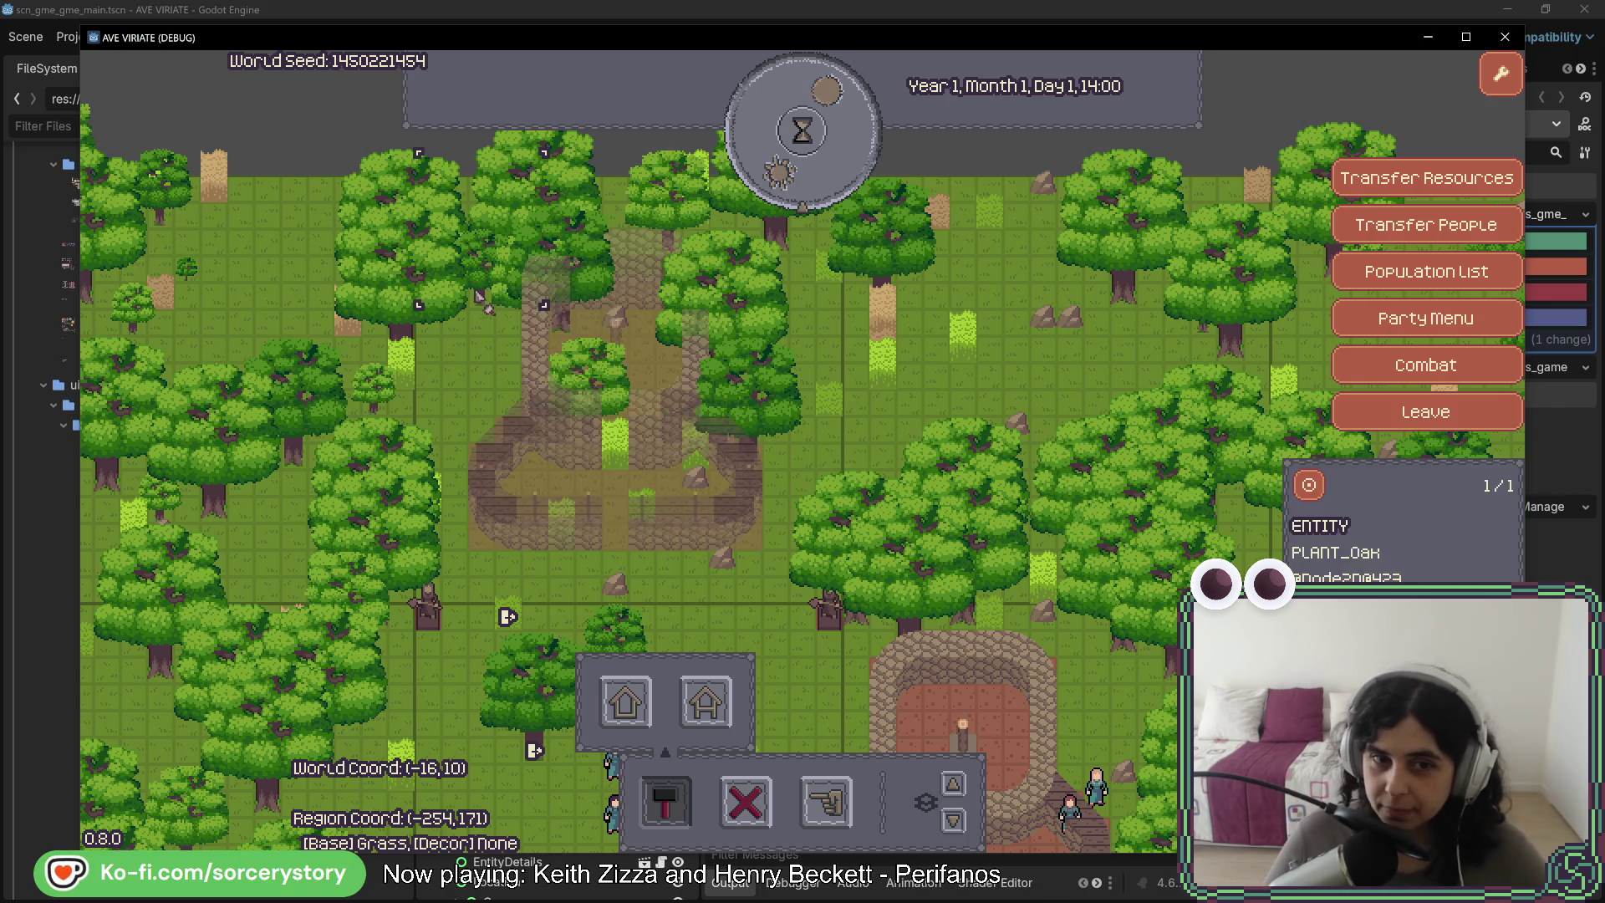
# - Cancel the house placement, close the oak's info panel, and pan back south to the village
pyautogui.click(532, 316)
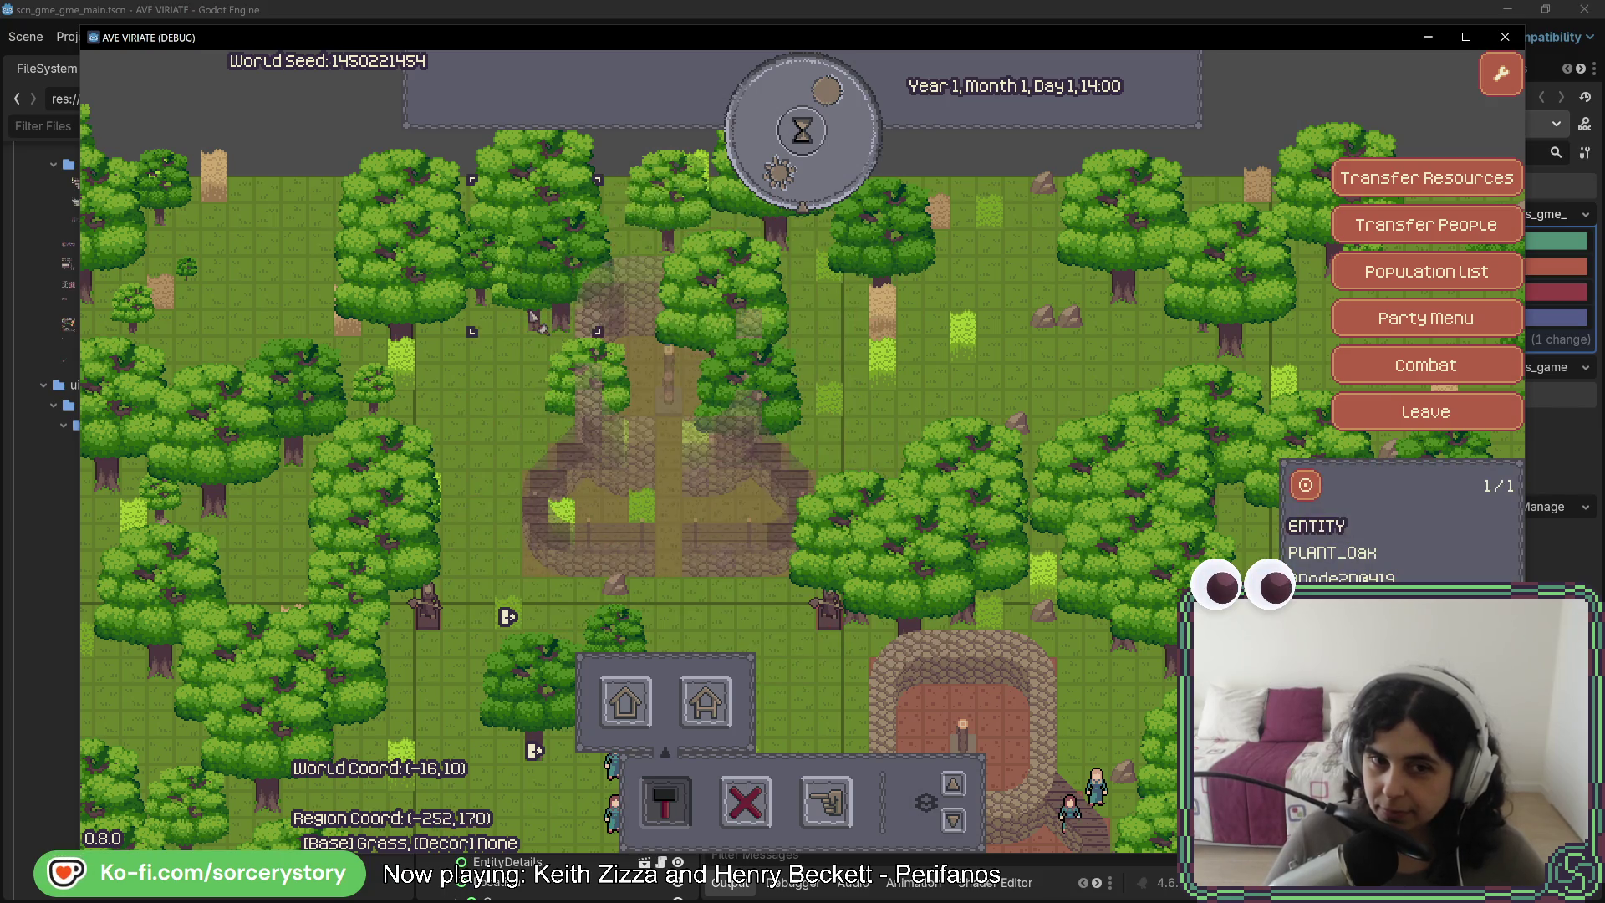
pyautogui.press('Escape')
pyautogui.press('s')
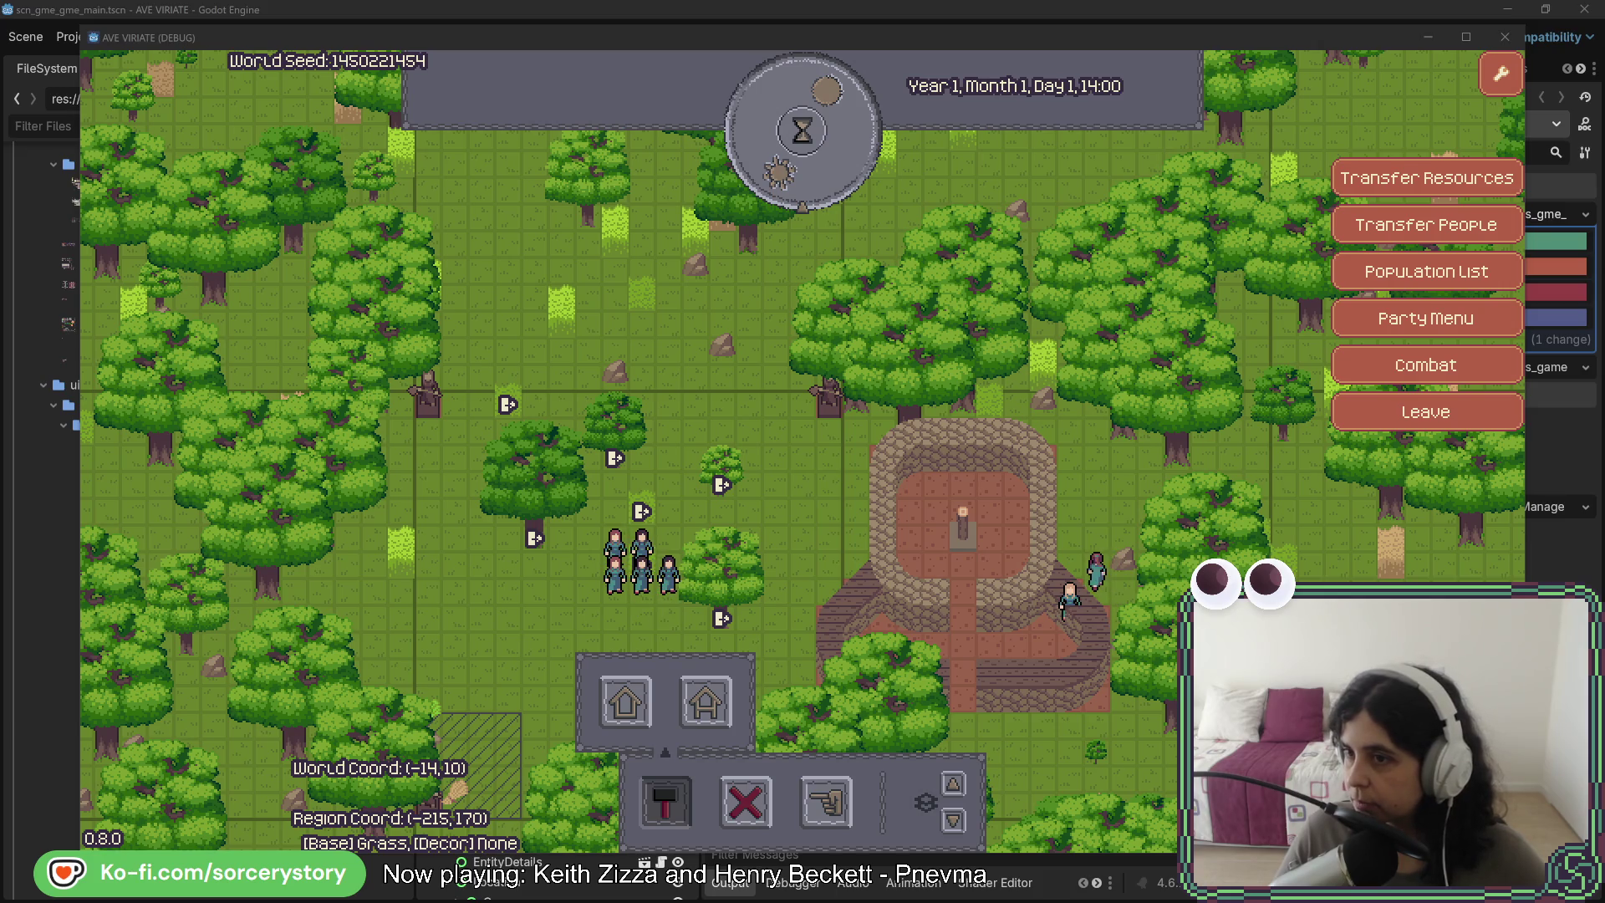
# - Maximize Aseprite, zoom in, and marquee-select one stone wall tile in the tileset sheet
pyautogui.moveTo(1604, 70)
pyautogui.mouseDown()
pyautogui.moveTo(1200, 71)
pyautogui.moveTo(498, 154)
pyautogui.mouseUp()
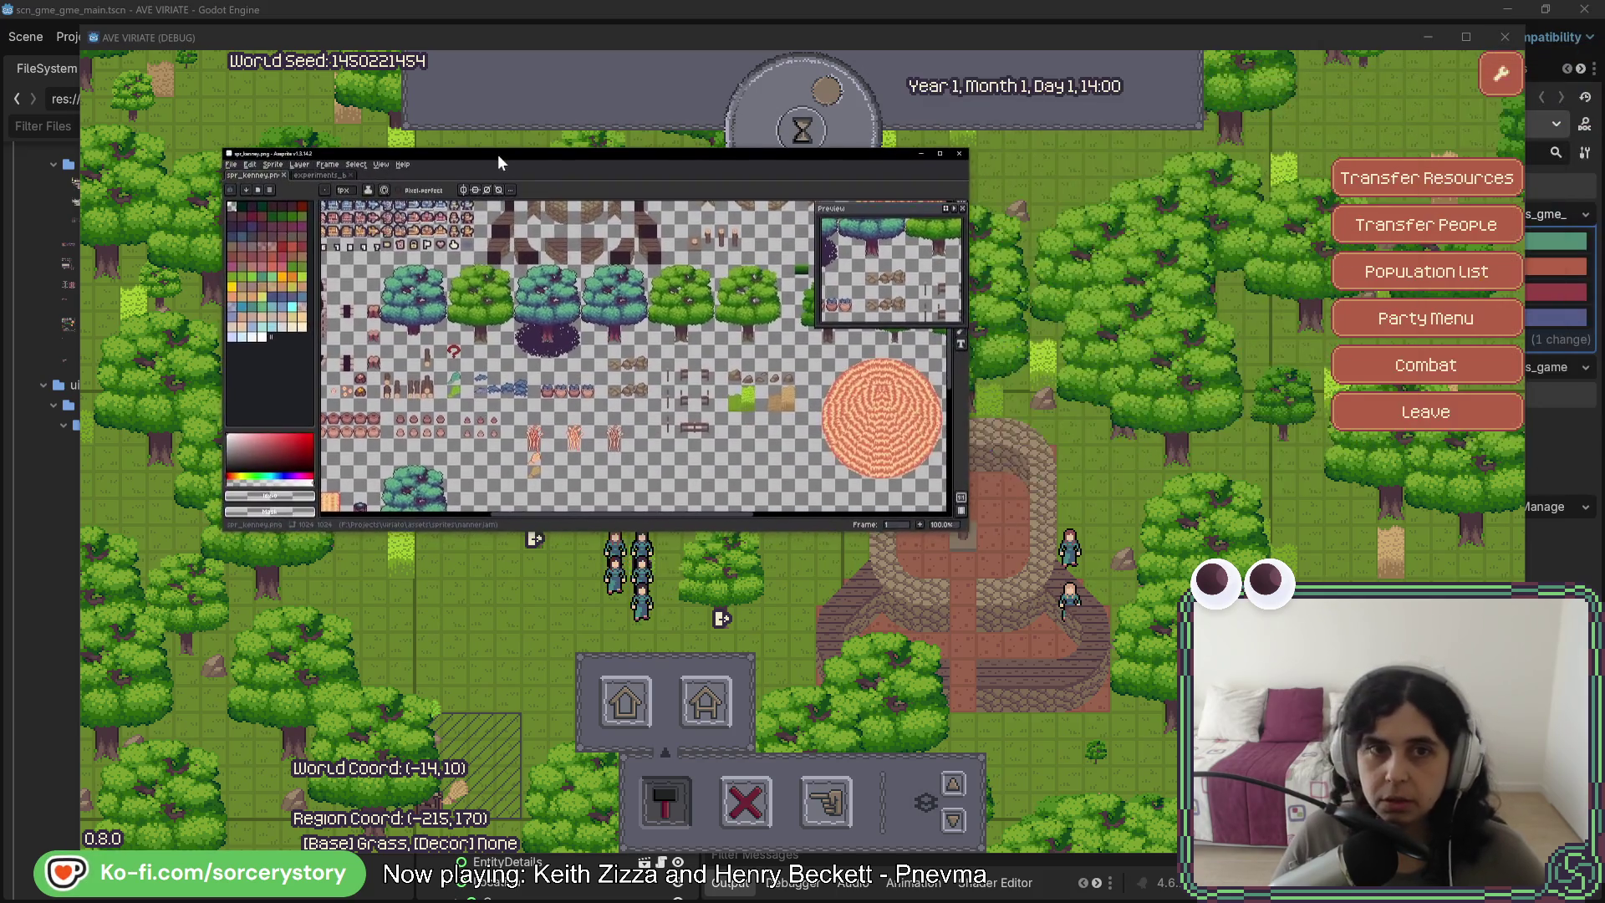
pyautogui.doubleClick(500, 153)
pyautogui.scroll(4, 511, 301)
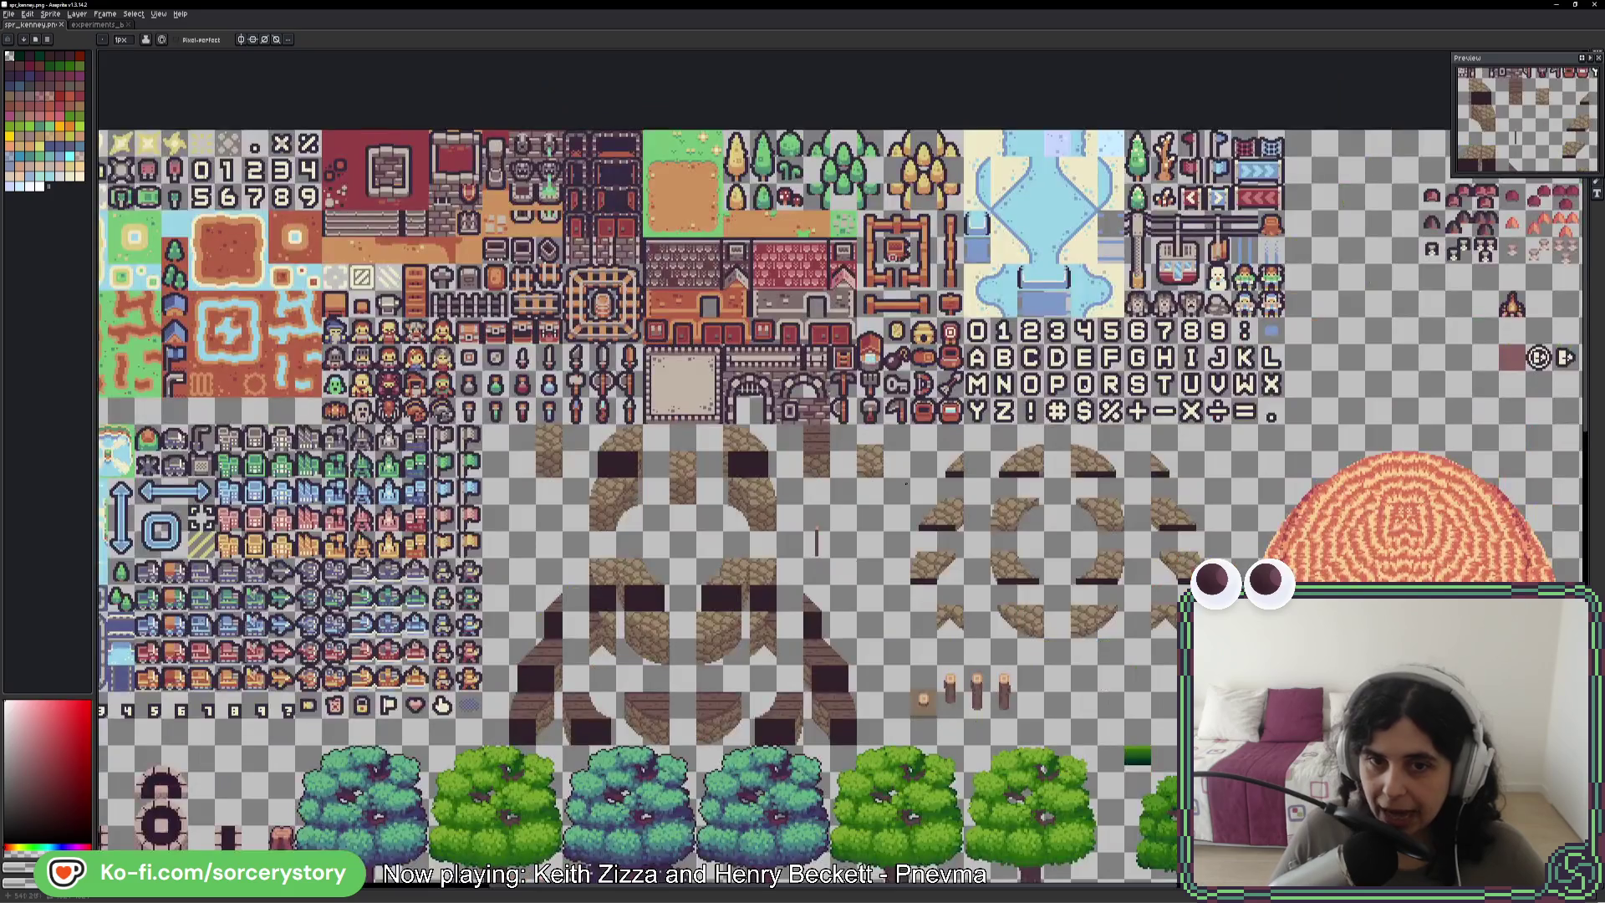
pyautogui.scroll(1, 760, 470)
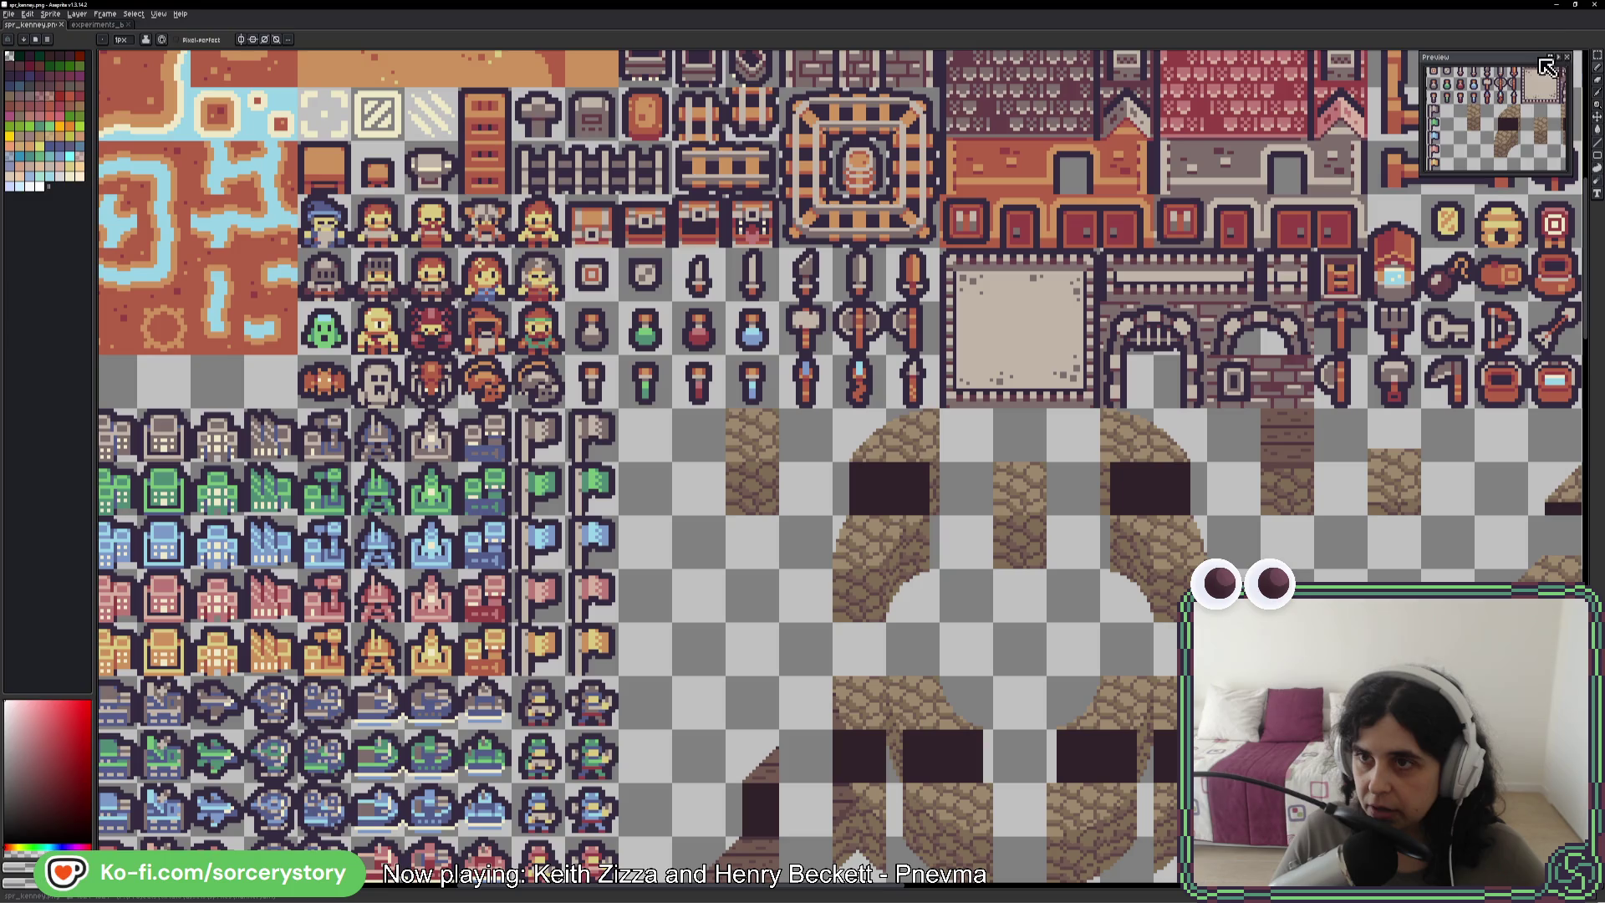
pyautogui.click(1599, 61)
pyautogui.moveTo(724, 407); pyautogui.dragTo(780, 516)
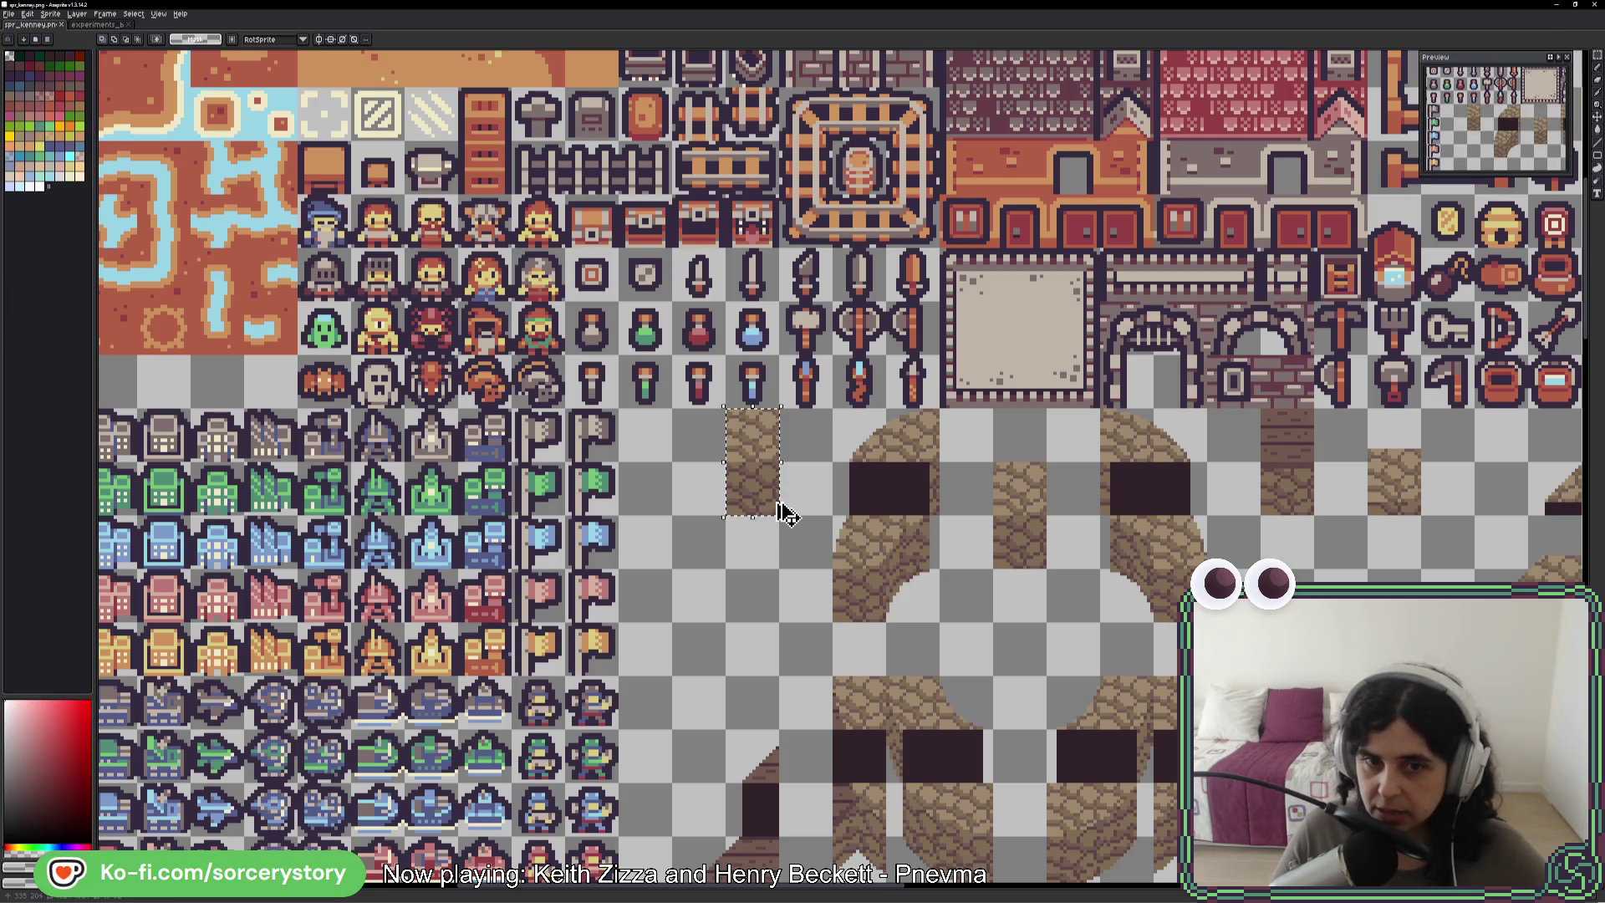
# - Paste the stone tile into the empty experiments document and position it on the canvas
pyautogui.hotkey('ctrl', 'Tab')
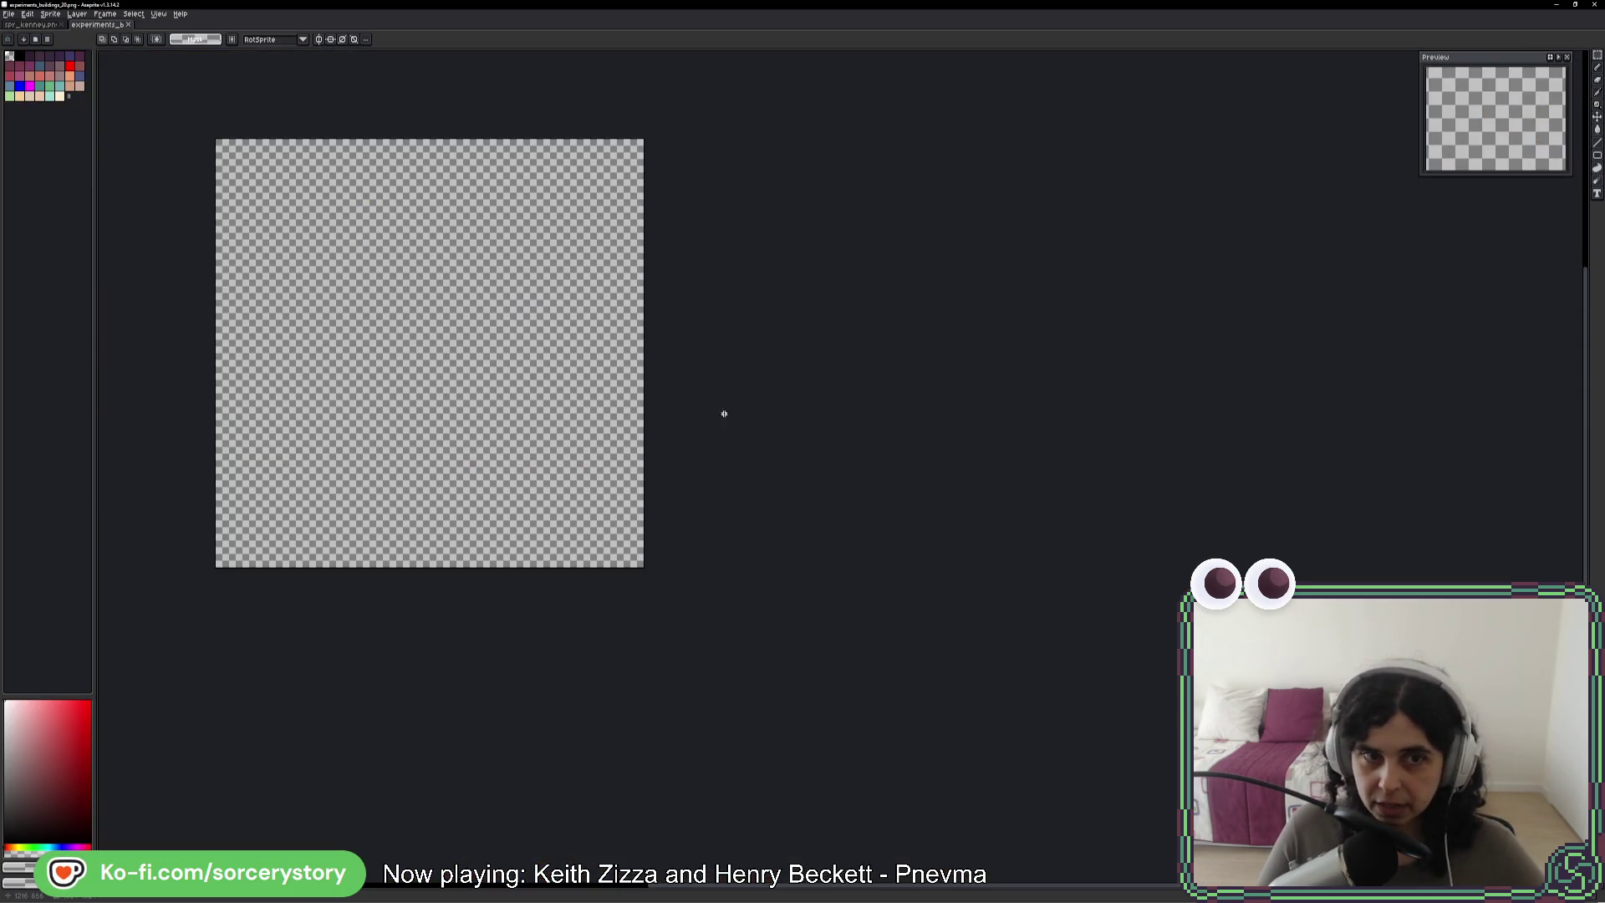
pyautogui.scroll(4, 711, 460)
pyautogui.scroll(-2, 711, 460)
pyautogui.hotkey('ctrl', 'v')
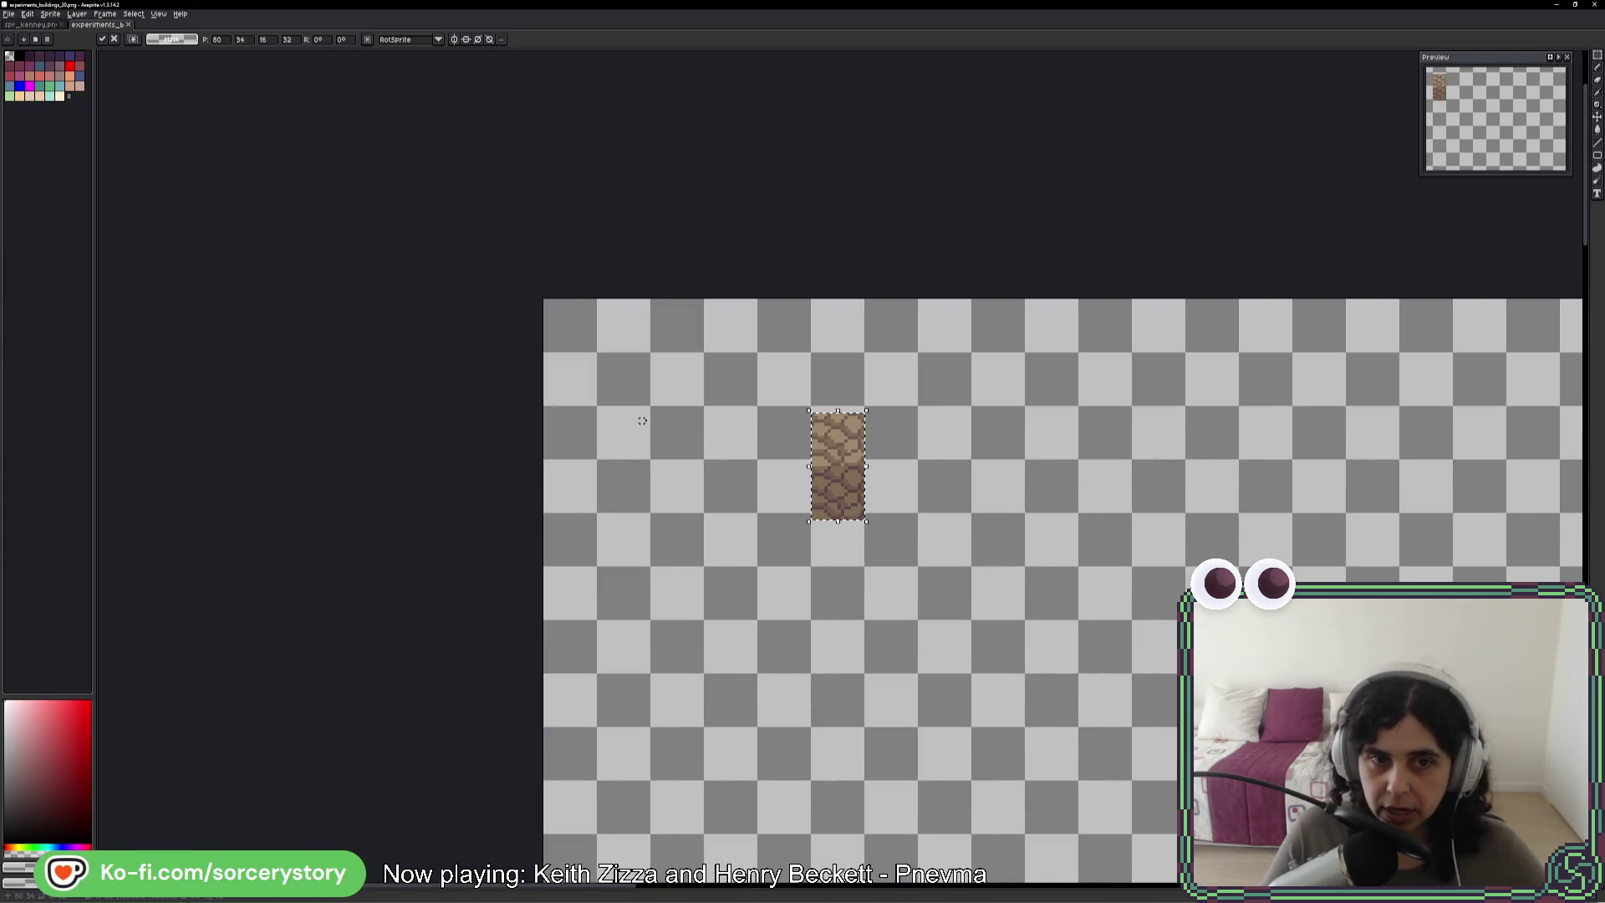
pyautogui.moveTo(806, 483); pyautogui.dragTo(633, 398)
pyautogui.hotkey('alt', 'Tab')
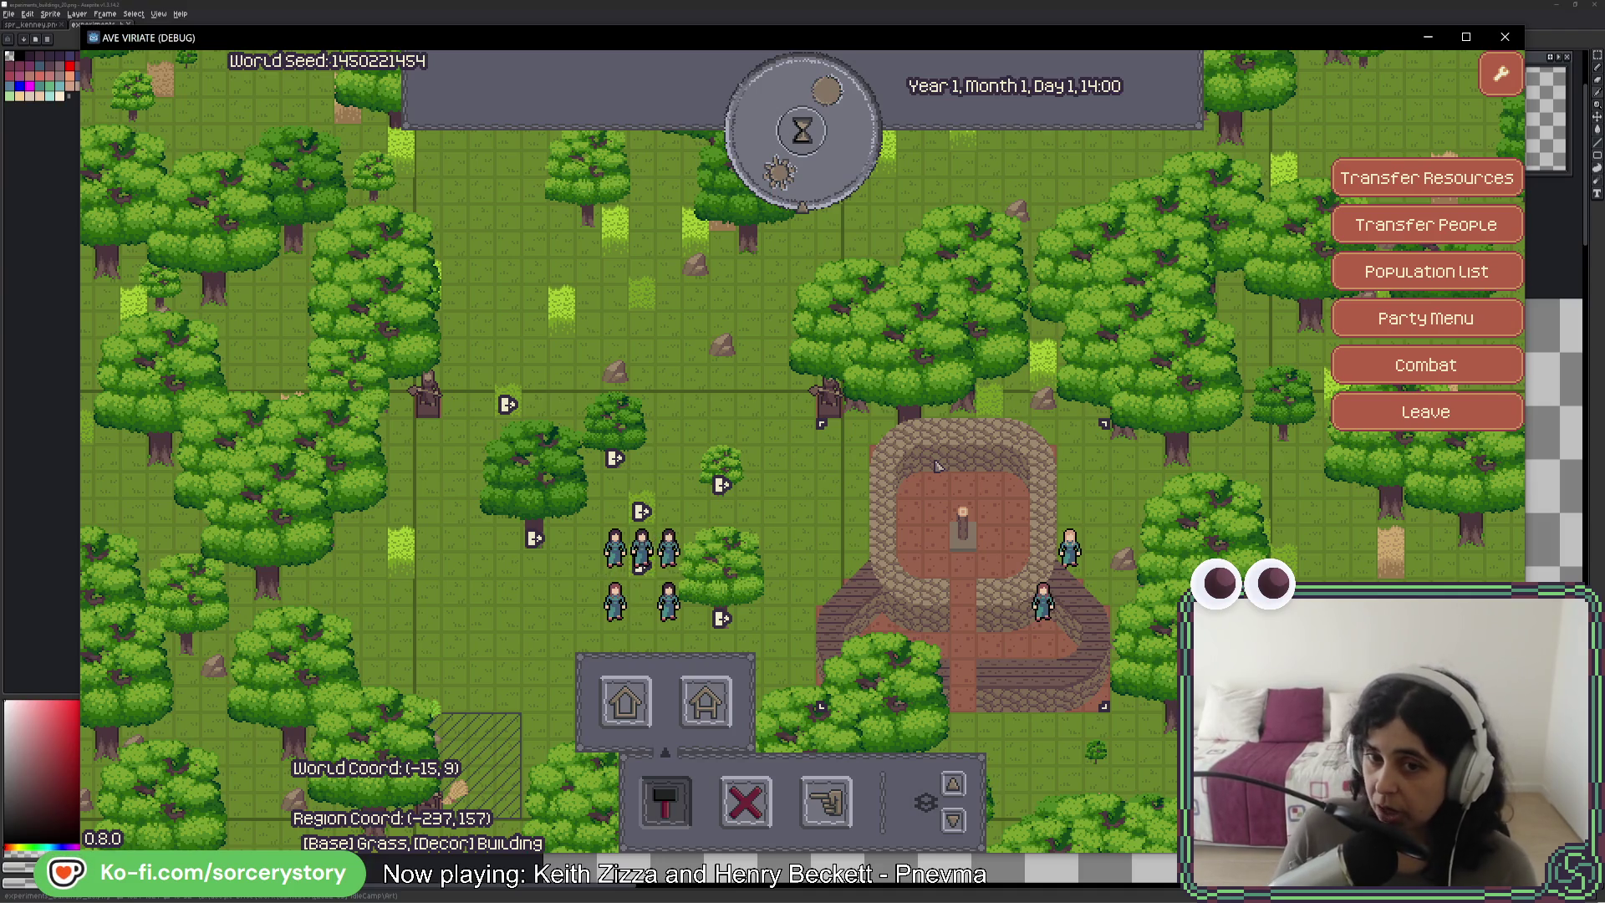
pyautogui.hotkey('alt', 'F4')
# - Duplicate the brick tile into a square frame of top and side walls, then deselect it
pyautogui.moveTo(898, 349); pyautogui.dragTo(743, 340)
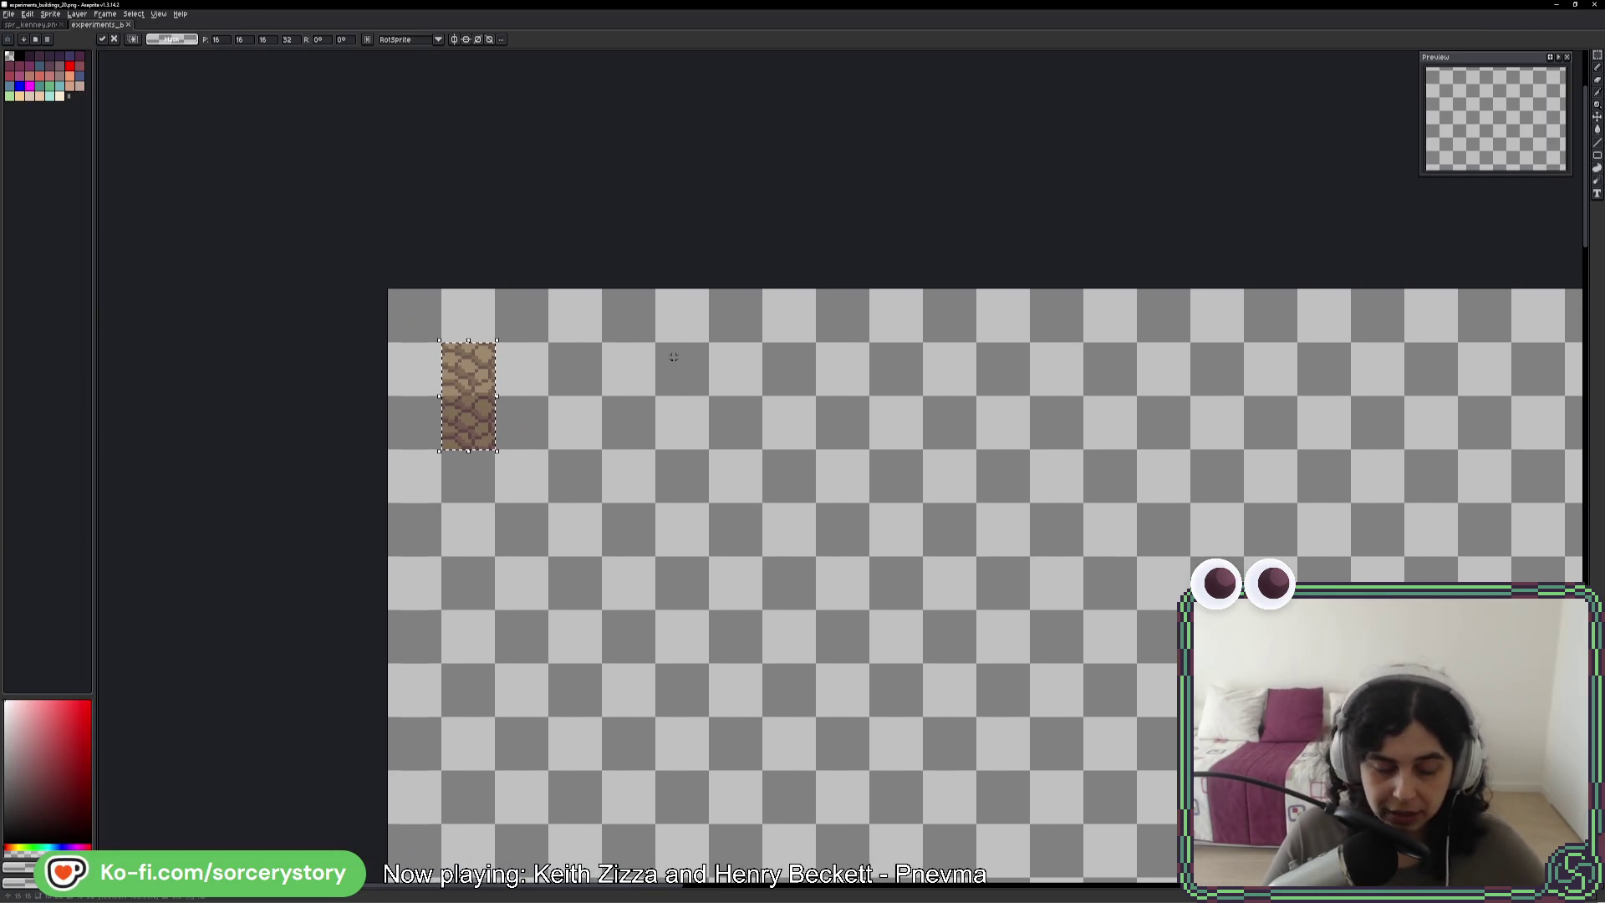
pyautogui.hotkey('ctrl', 'v')
pyautogui.moveTo(1497, 464); pyautogui.dragTo(694, 398)
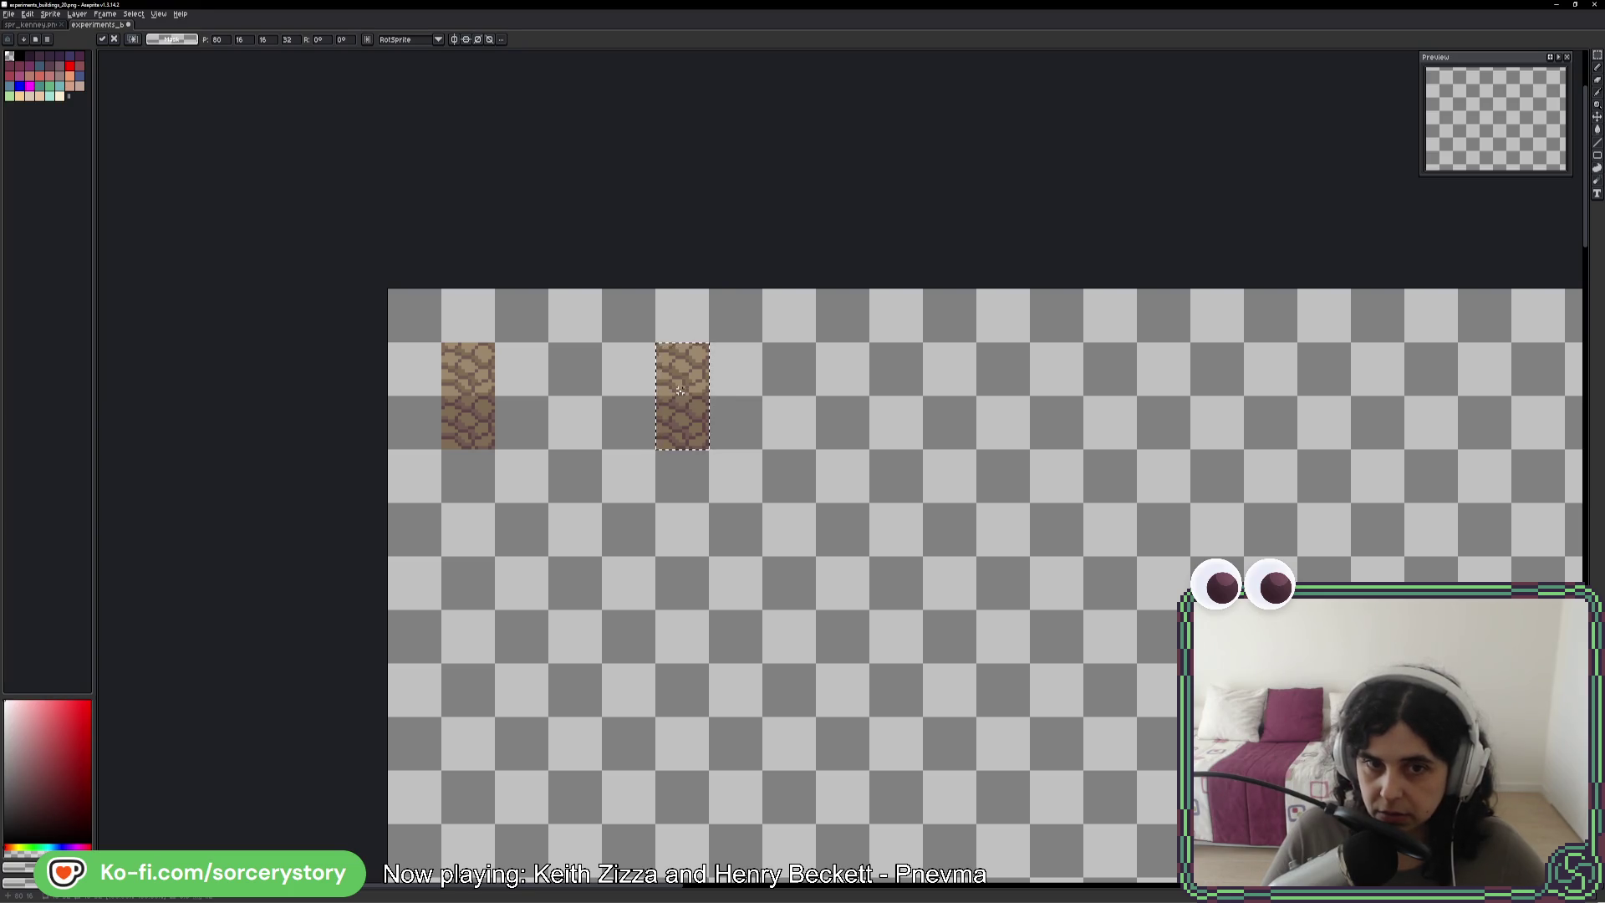
pyautogui.moveTo(688, 408)
pyautogui.mouseDown()
pyautogui.moveTo(889, 401)
pyautogui.moveTo(956, 485)
pyautogui.moveTo(956, 462)
pyautogui.moveTo(960, 602)
pyautogui.mouseUp()
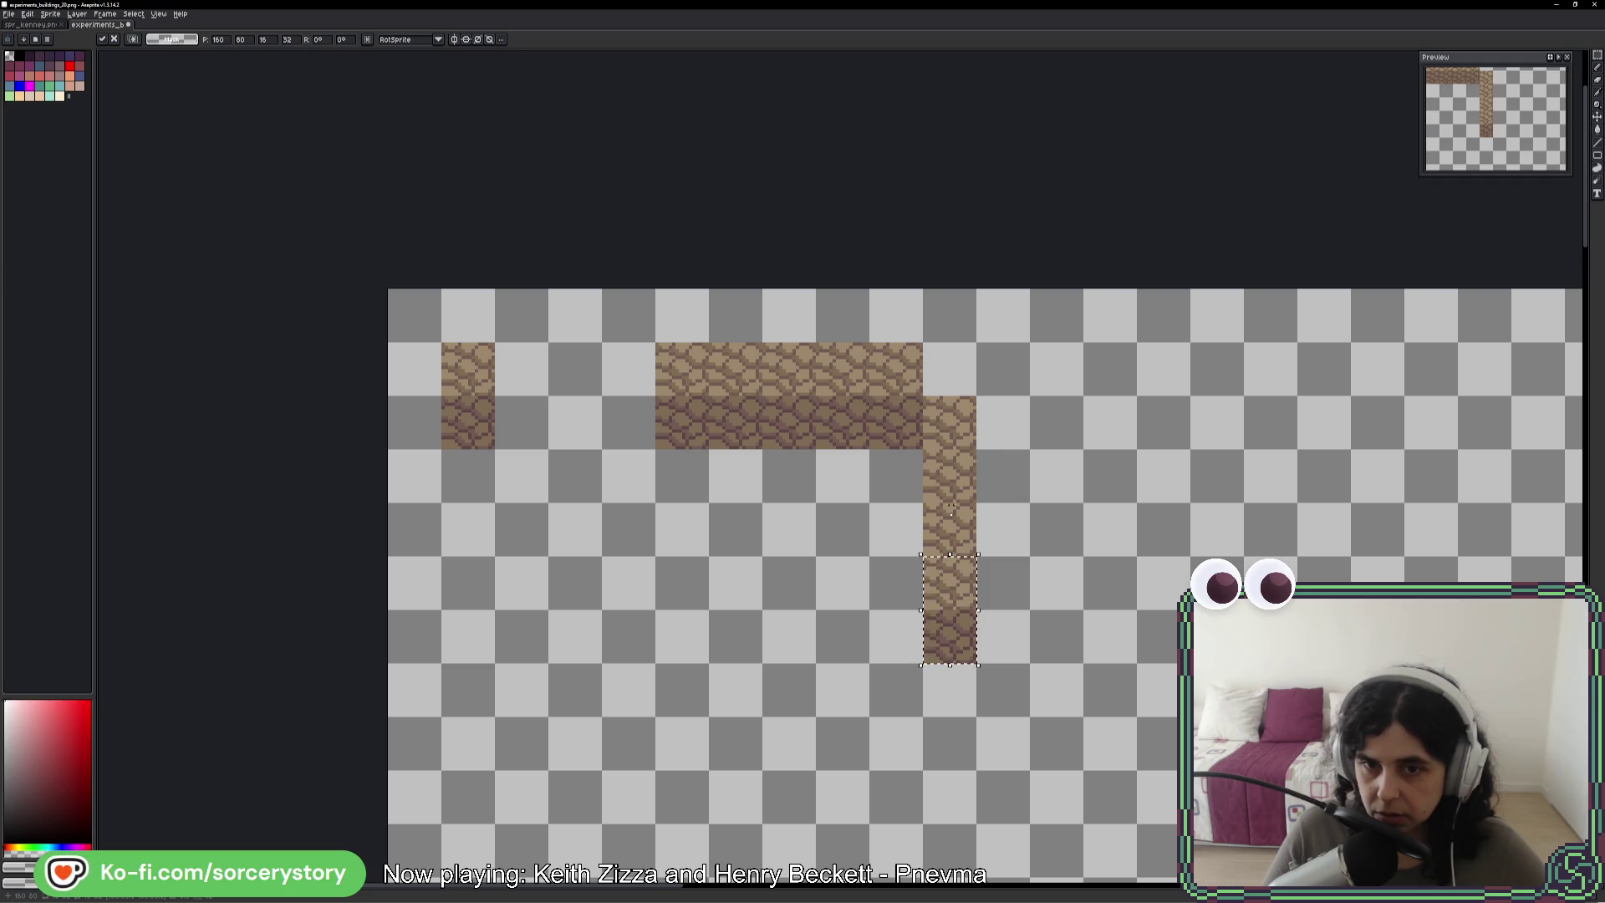
pyautogui.moveTo(958, 566)
pyautogui.mouseDown()
pyautogui.moveTo(961, 648)
pyautogui.moveTo(914, 690)
pyautogui.moveTo(752, 738)
pyautogui.moveTo(682, 734)
pyautogui.moveTo(630, 695)
pyautogui.moveTo(630, 484)
pyautogui.moveTo(648, 639)
pyautogui.mouseUp()
pyautogui.hotkey('ctrl', 'd')
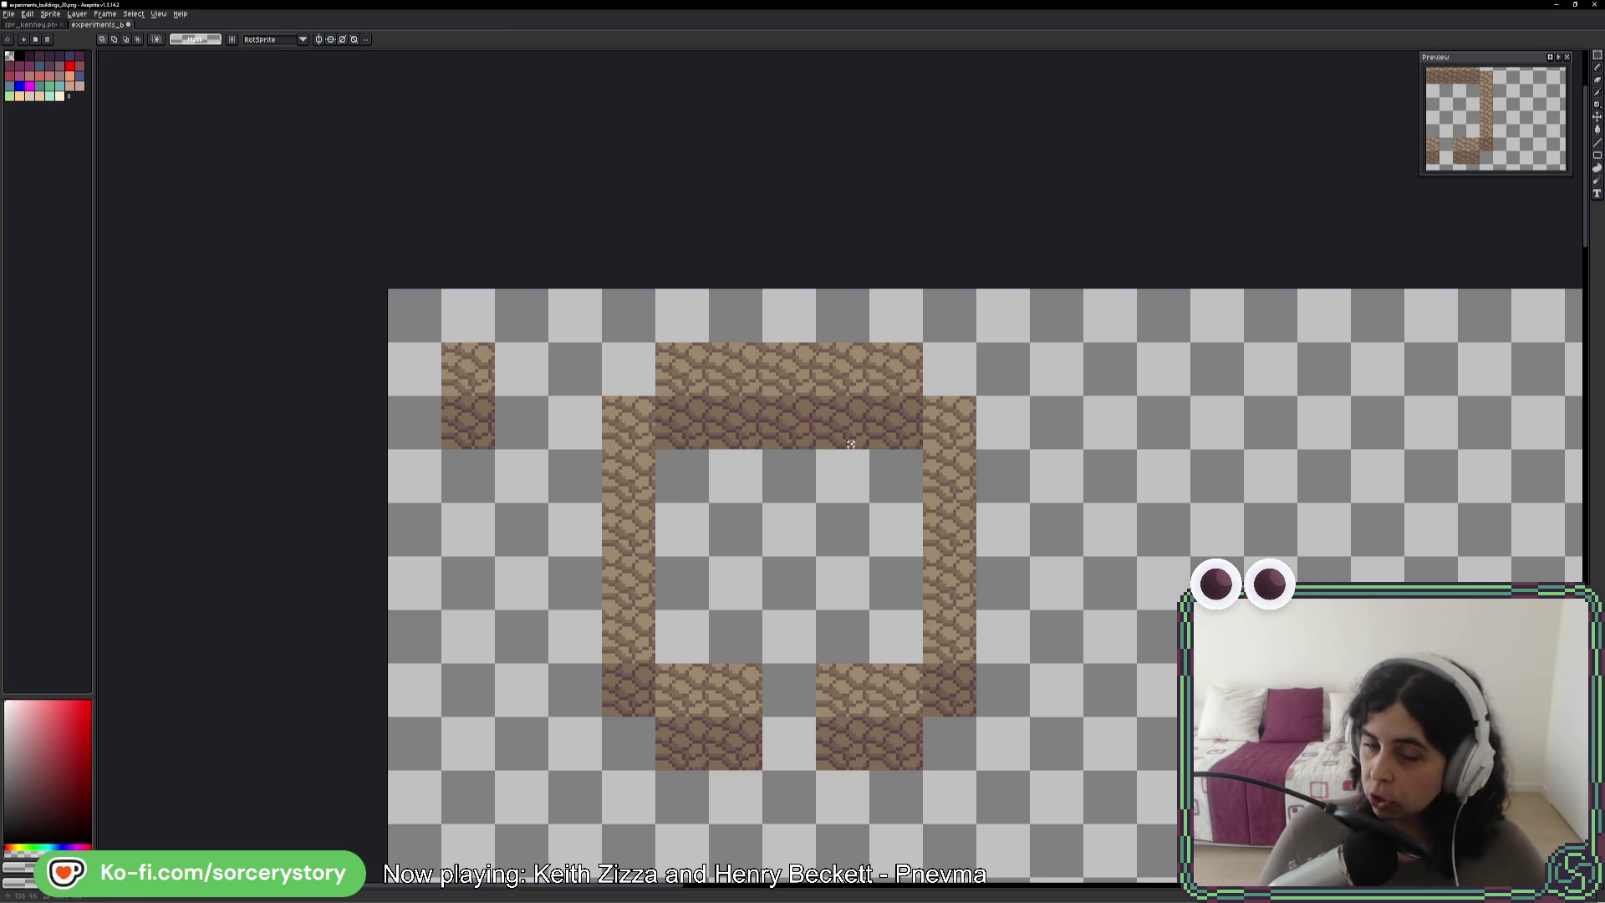
pyautogui.hotkey('alt', 'Tab')
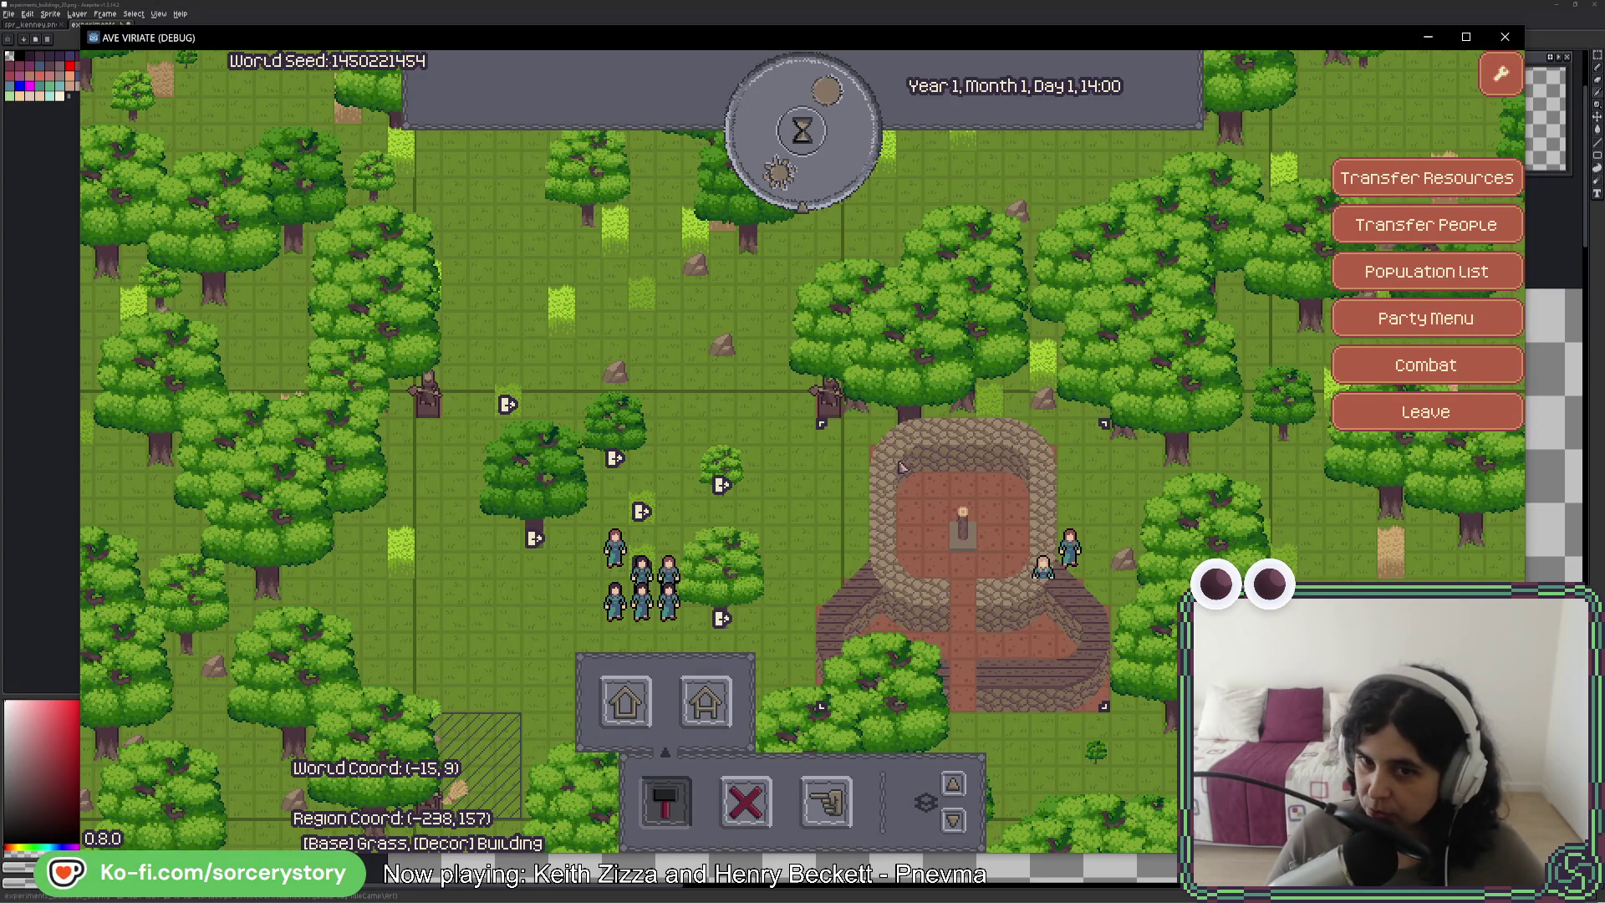
# - Leave the AVE VIRIATE window for Aseprite's cobblestone square outline with its doorway gap
pyautogui.hotkey('alt', 'Tab')
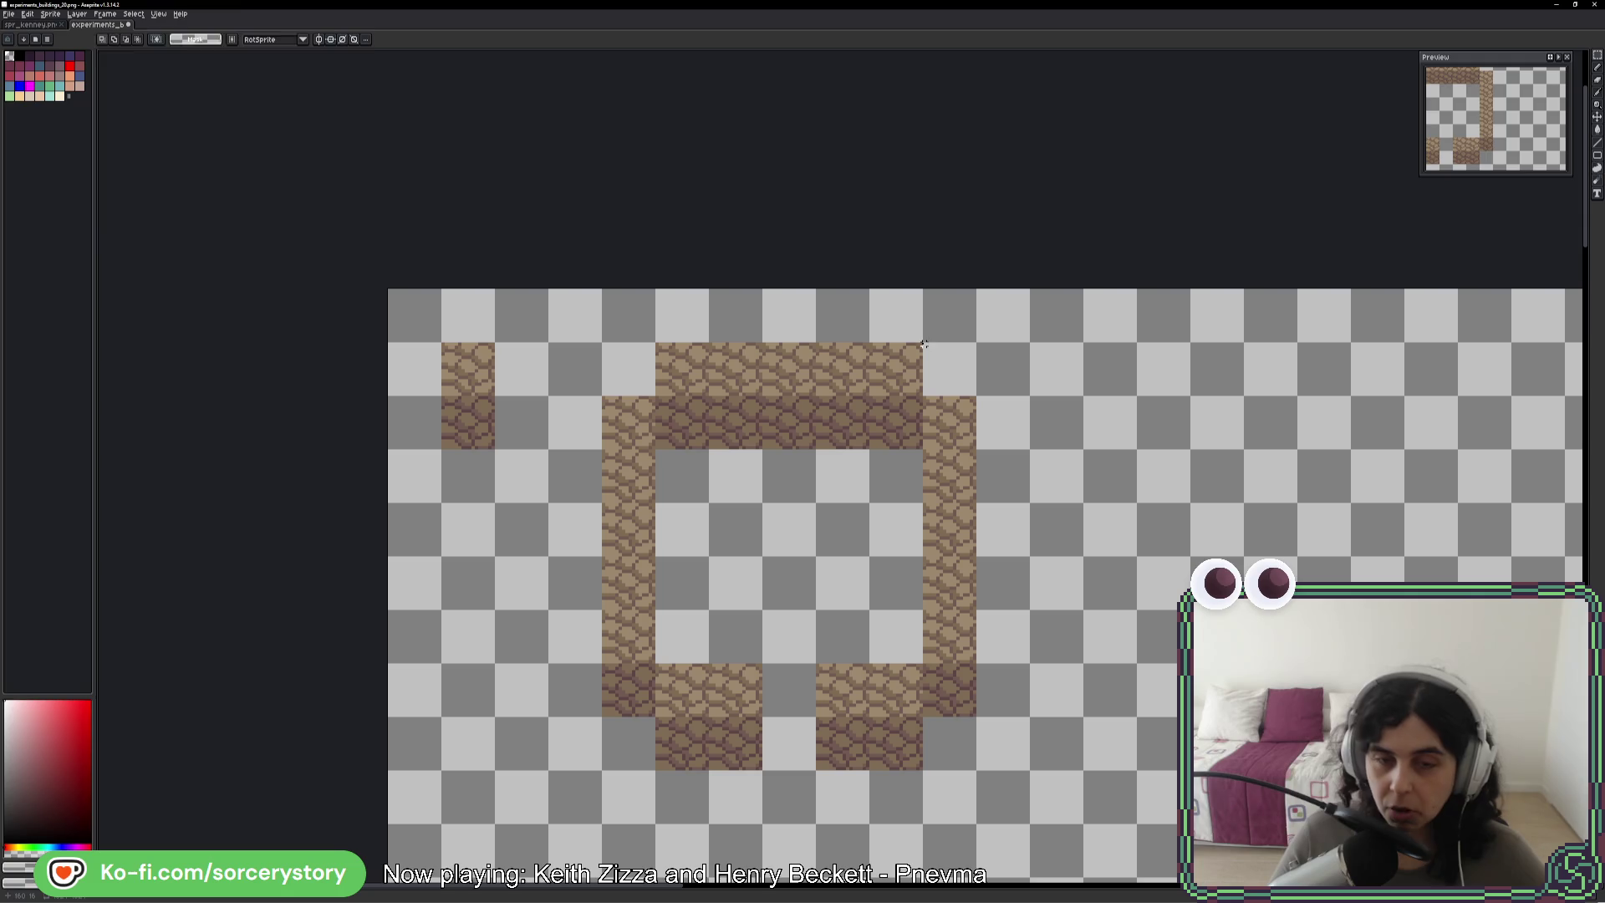
# - Sketch red rounded guide curves at the outline's top-right, inner and lower-left corners
pyautogui.press('b')
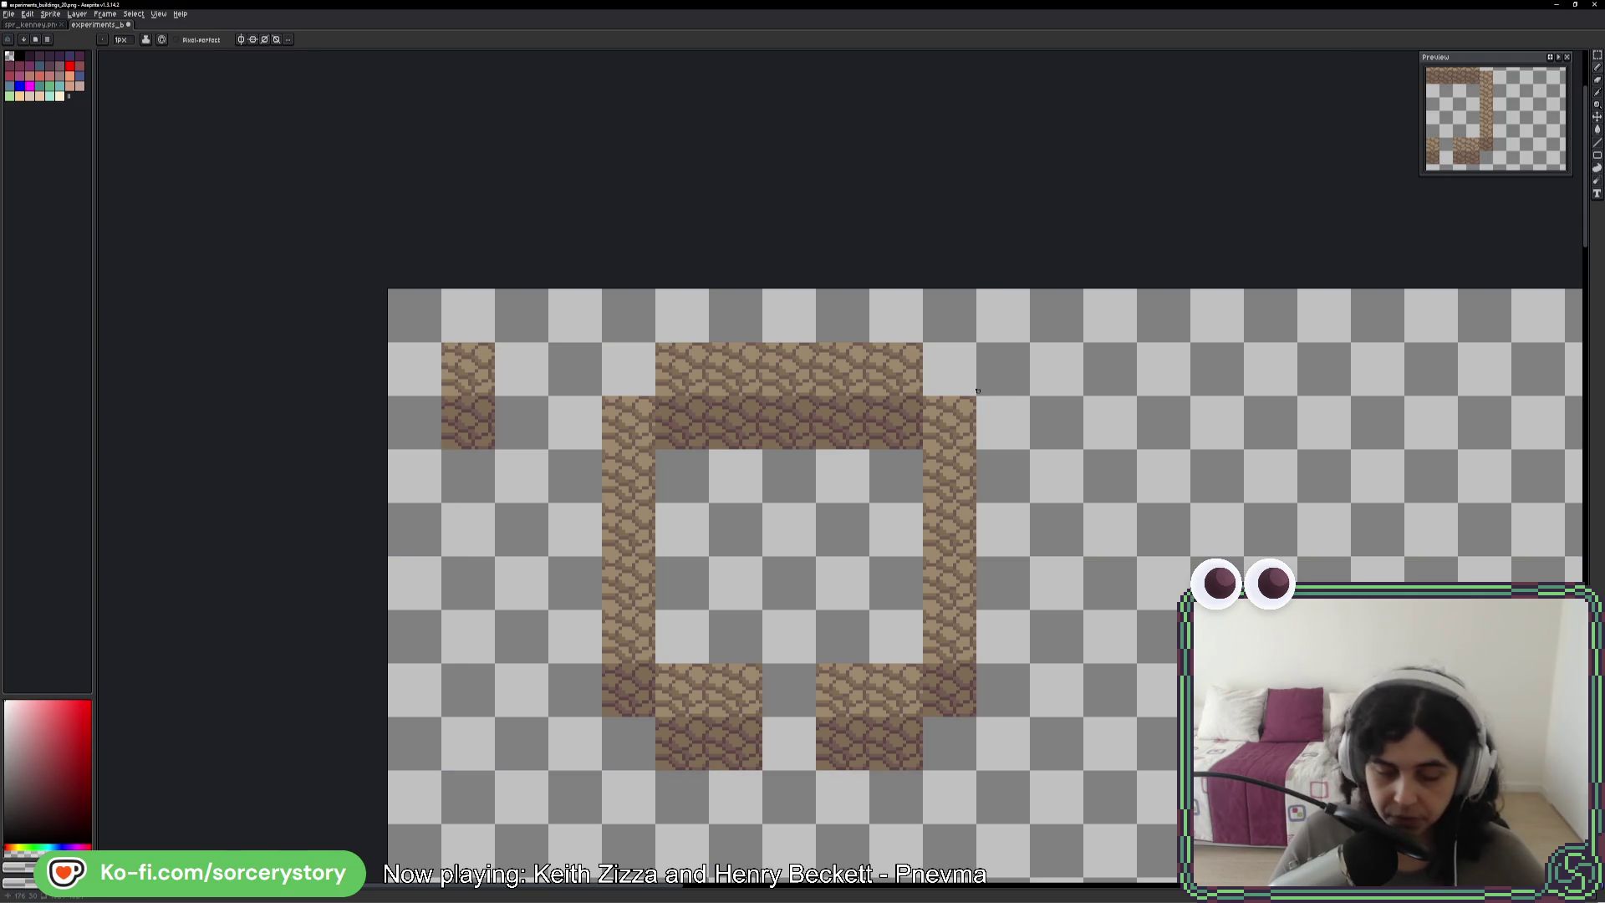
pyautogui.click(71, 65)
pyautogui.moveTo(974, 400); pyautogui.dragTo(921, 343)
pyautogui.moveTo(706, 401); pyautogui.dragTo(669, 409)
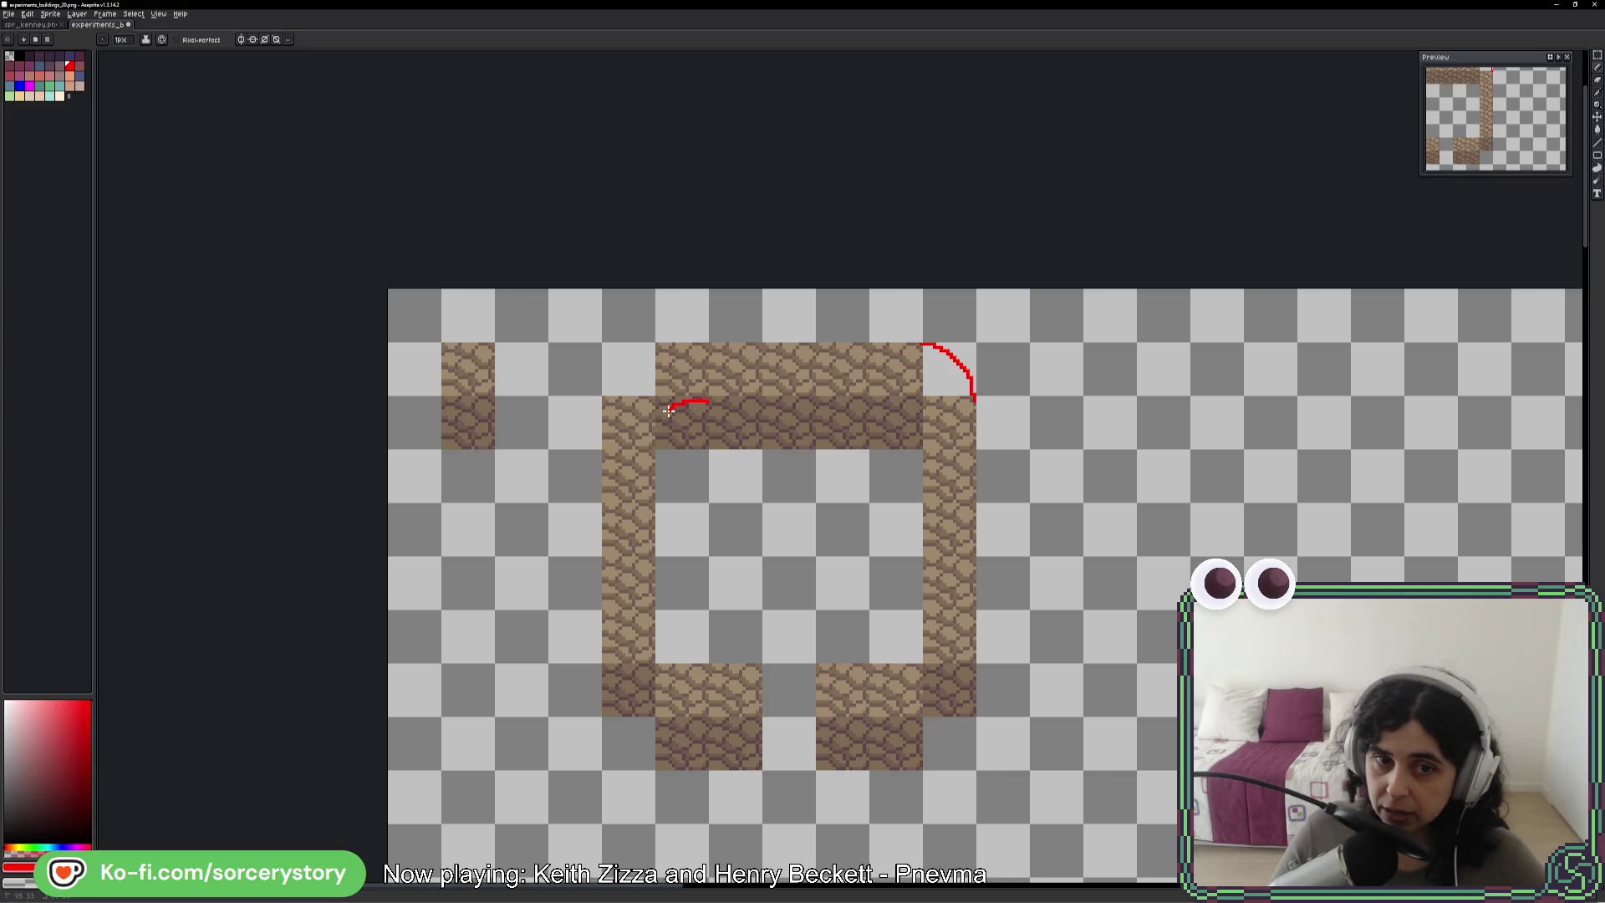
pyautogui.moveTo(656, 608); pyautogui.dragTo(702, 662)
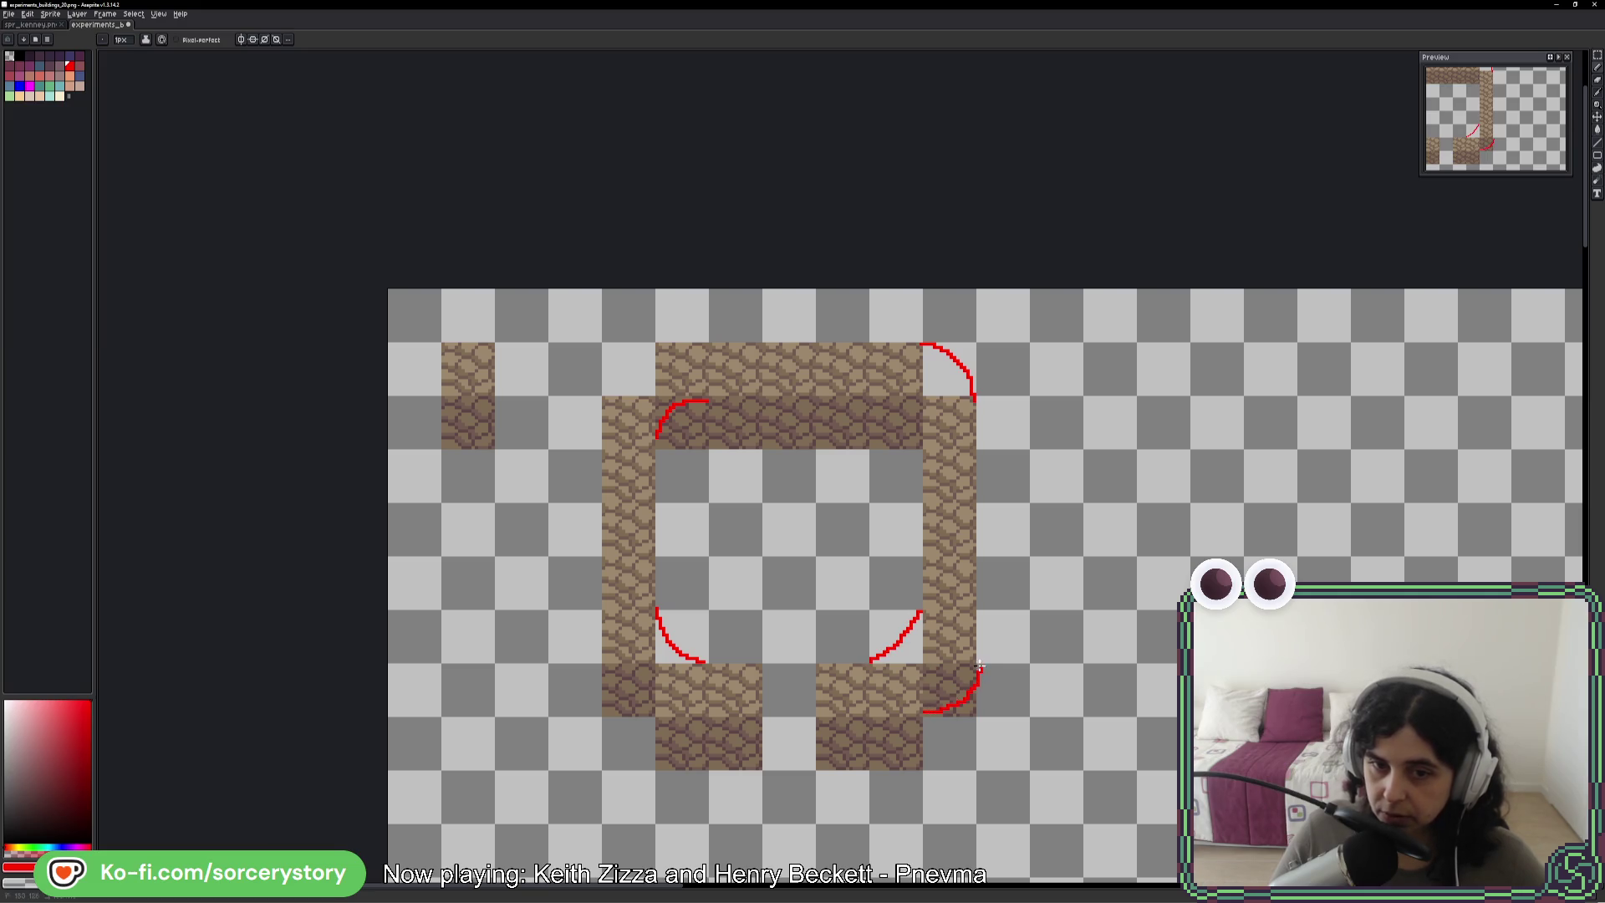
pyautogui.moveTo(668, 710); pyautogui.dragTo(606, 659)
# - Undo all the red guide strokes and switch over to the debug game window
pyautogui.hotkey('ctrl', 'z')
pyautogui.press('v')
pyautogui.hotkey('ctrl', 'z')
pyautogui.hotkey('ctrl', 'z')
pyautogui.hotkey('ctrl', 'z')
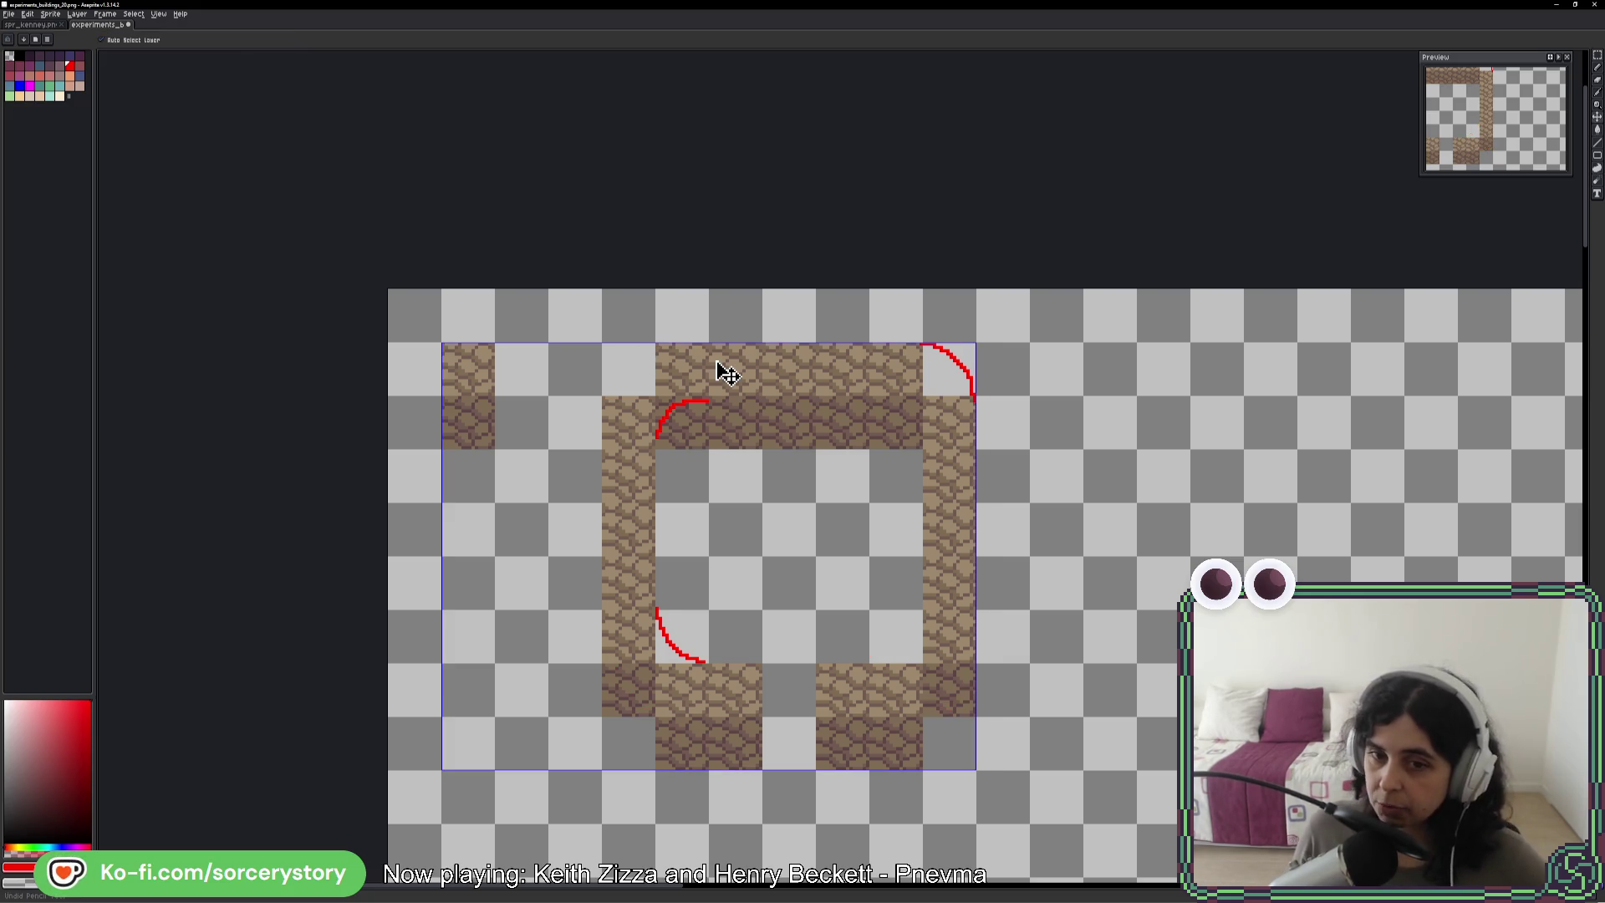
pyautogui.press('b')
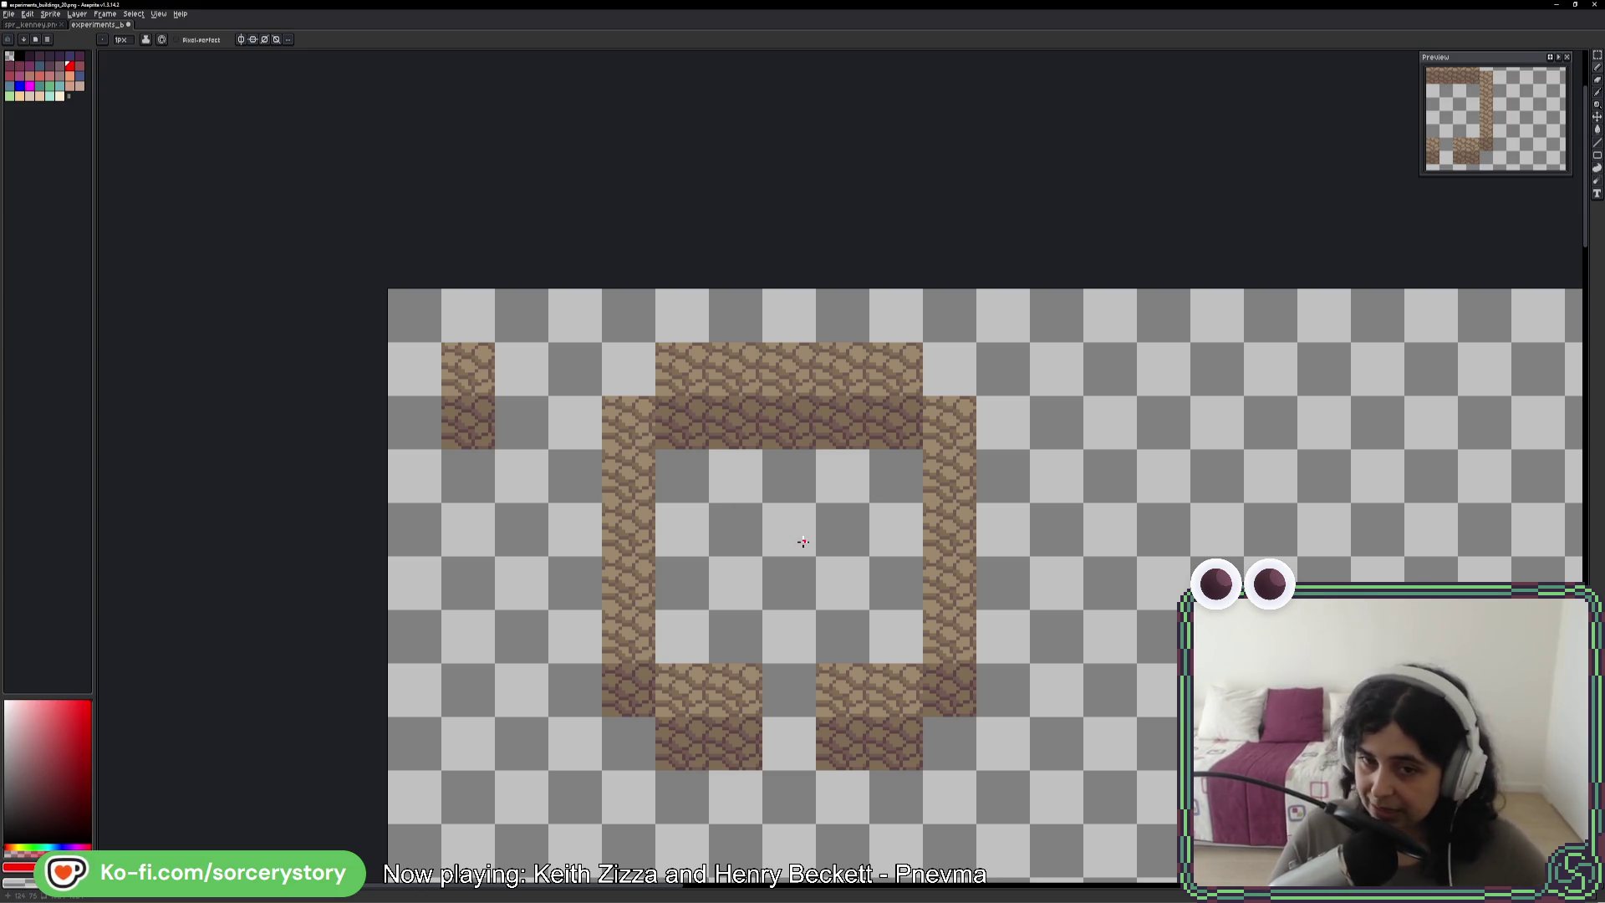
pyautogui.hotkey('alt', 'Tab')
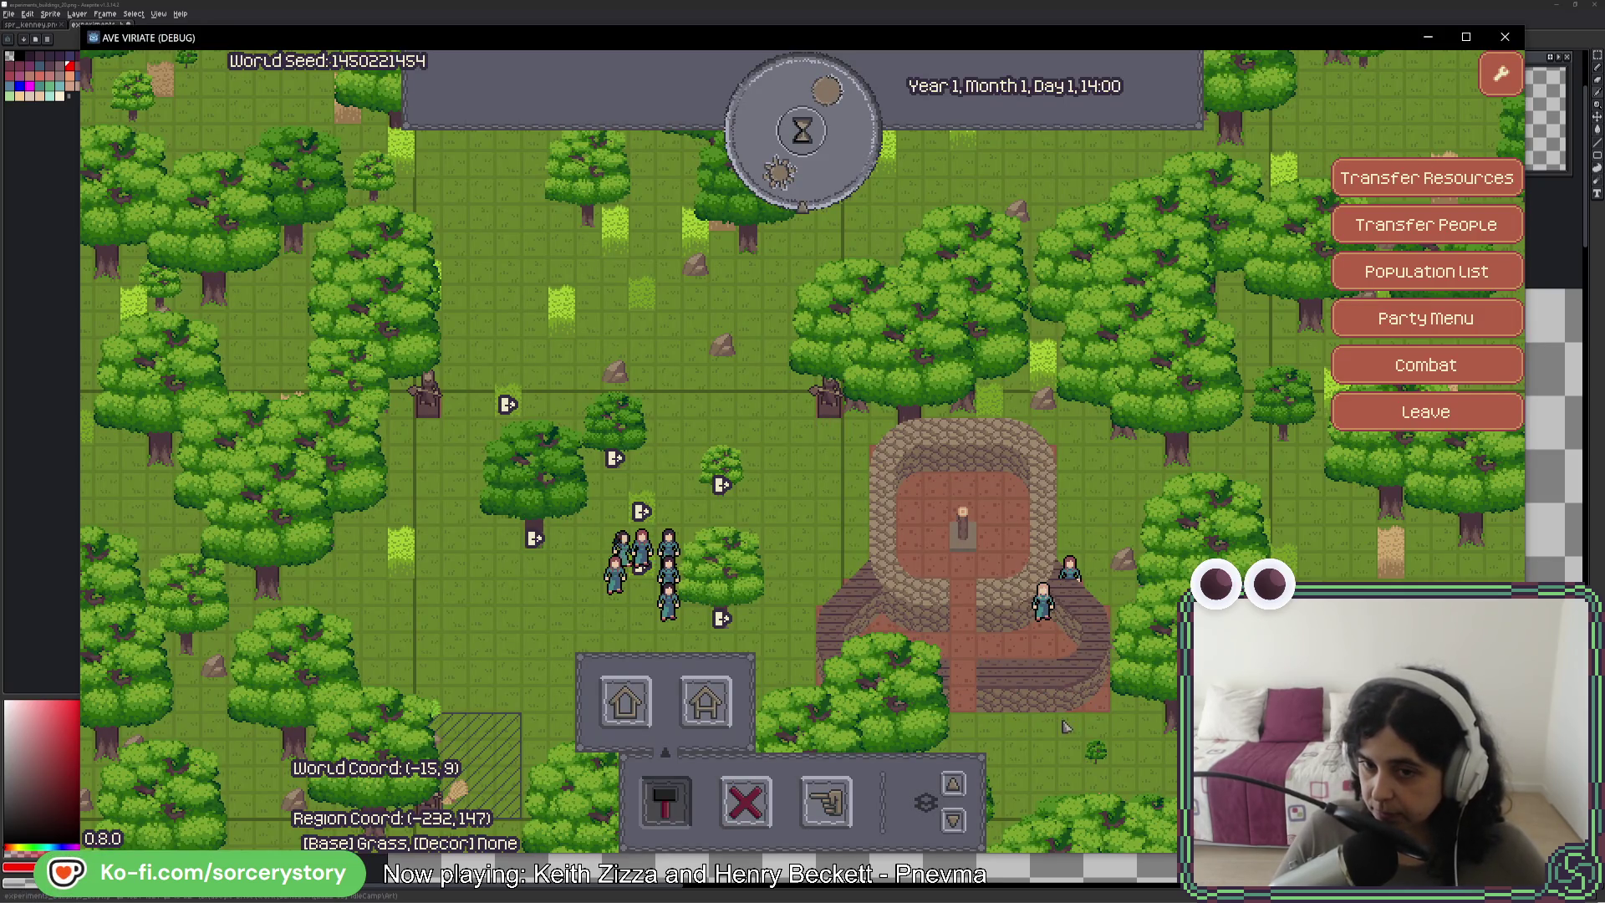
# - Flip between Aseprite and the game to recheck the round stone tower, ending in Aseprite
pyautogui.hotkey('alt', 'Tab')
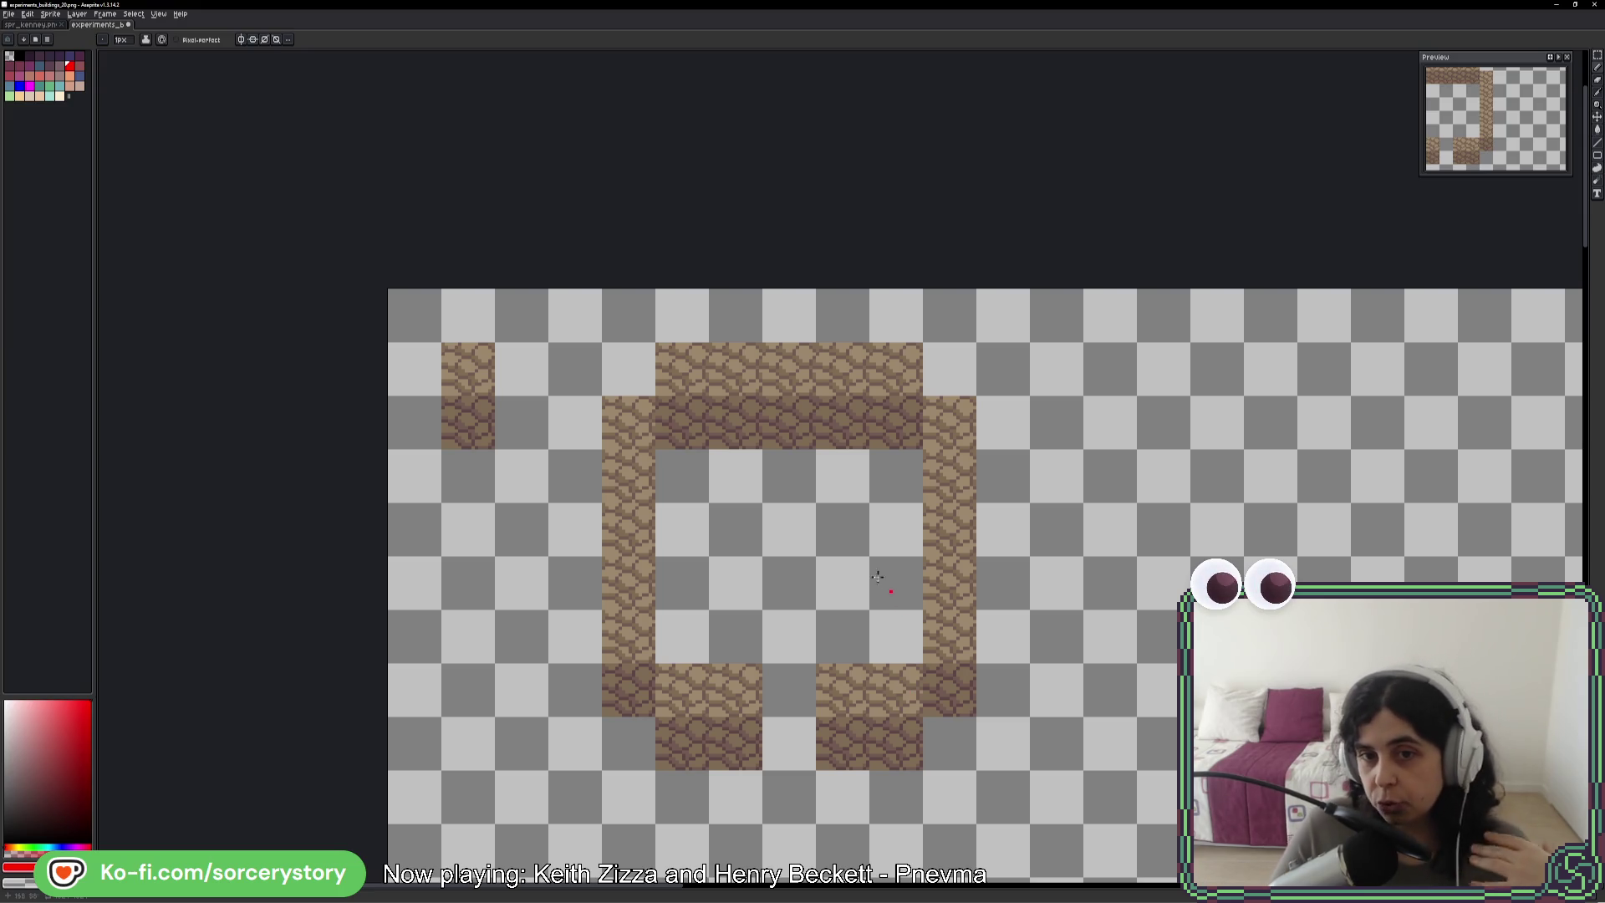
pyautogui.hotkey('alt', 'Tab')
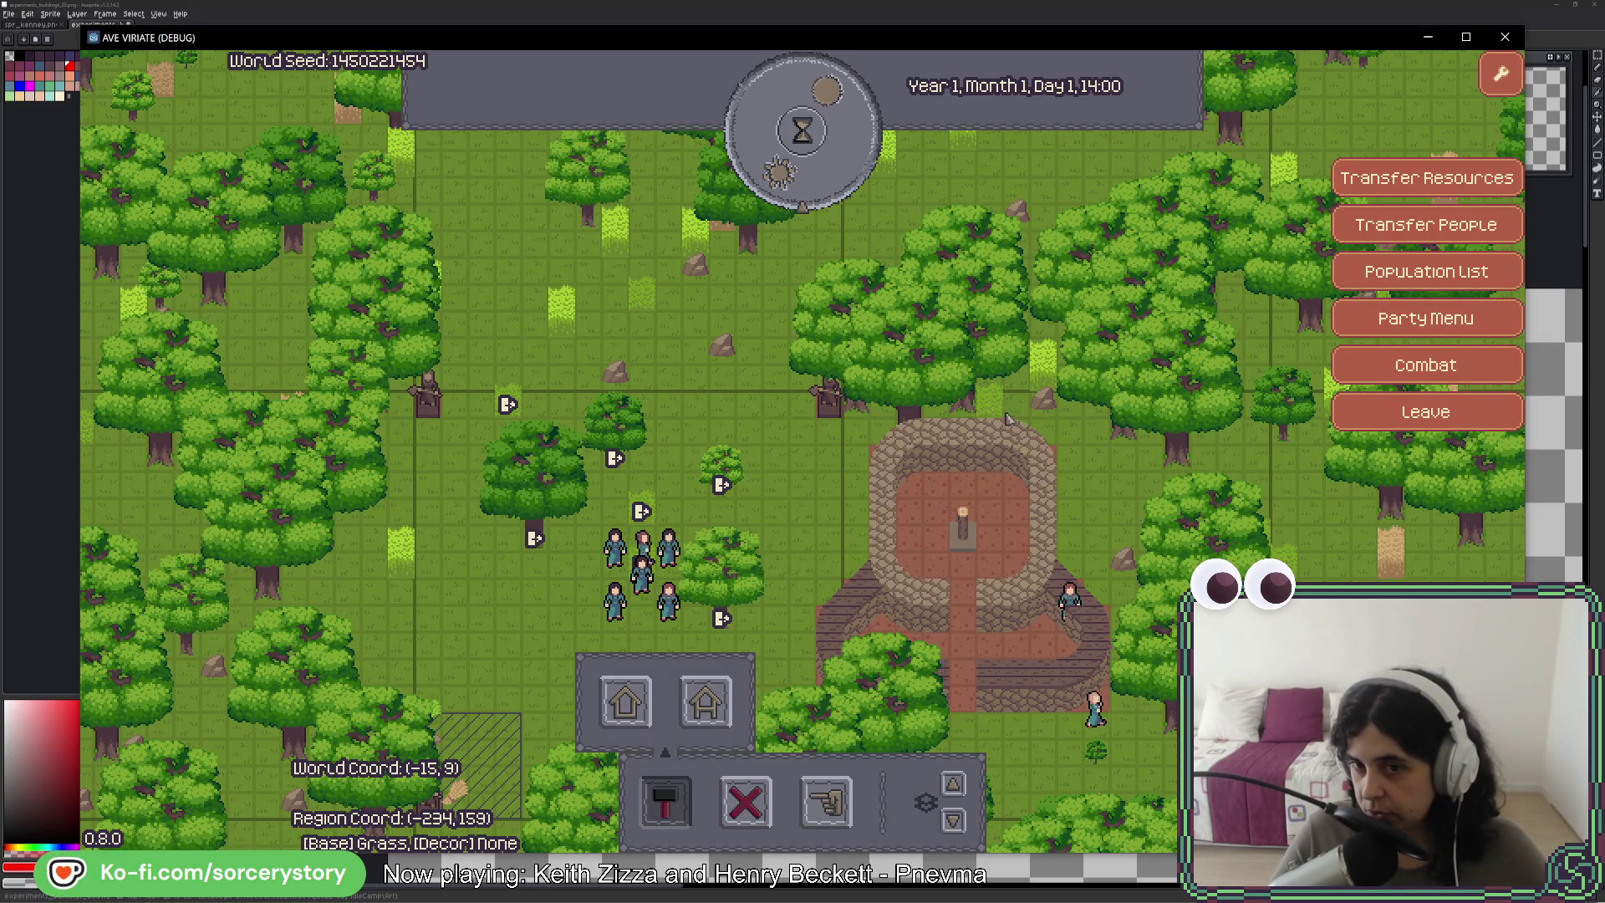
pyautogui.hotkey('alt', 'Tab')
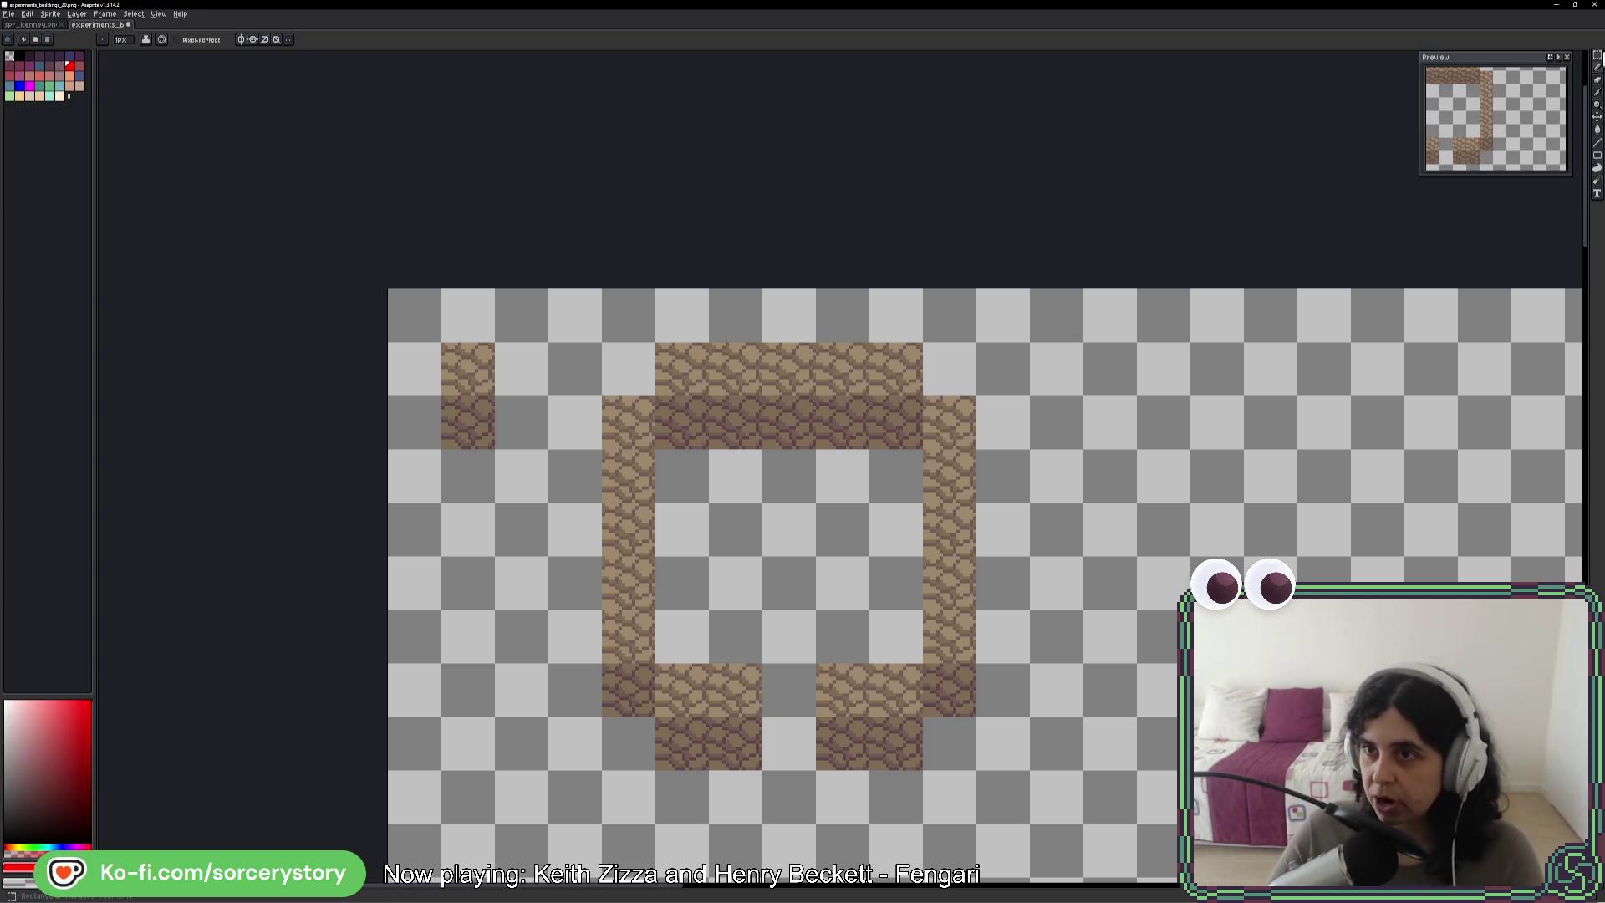
# - Copy the stone house outline to the right and shift its right wall outward to widen it
pyautogui.press('m')
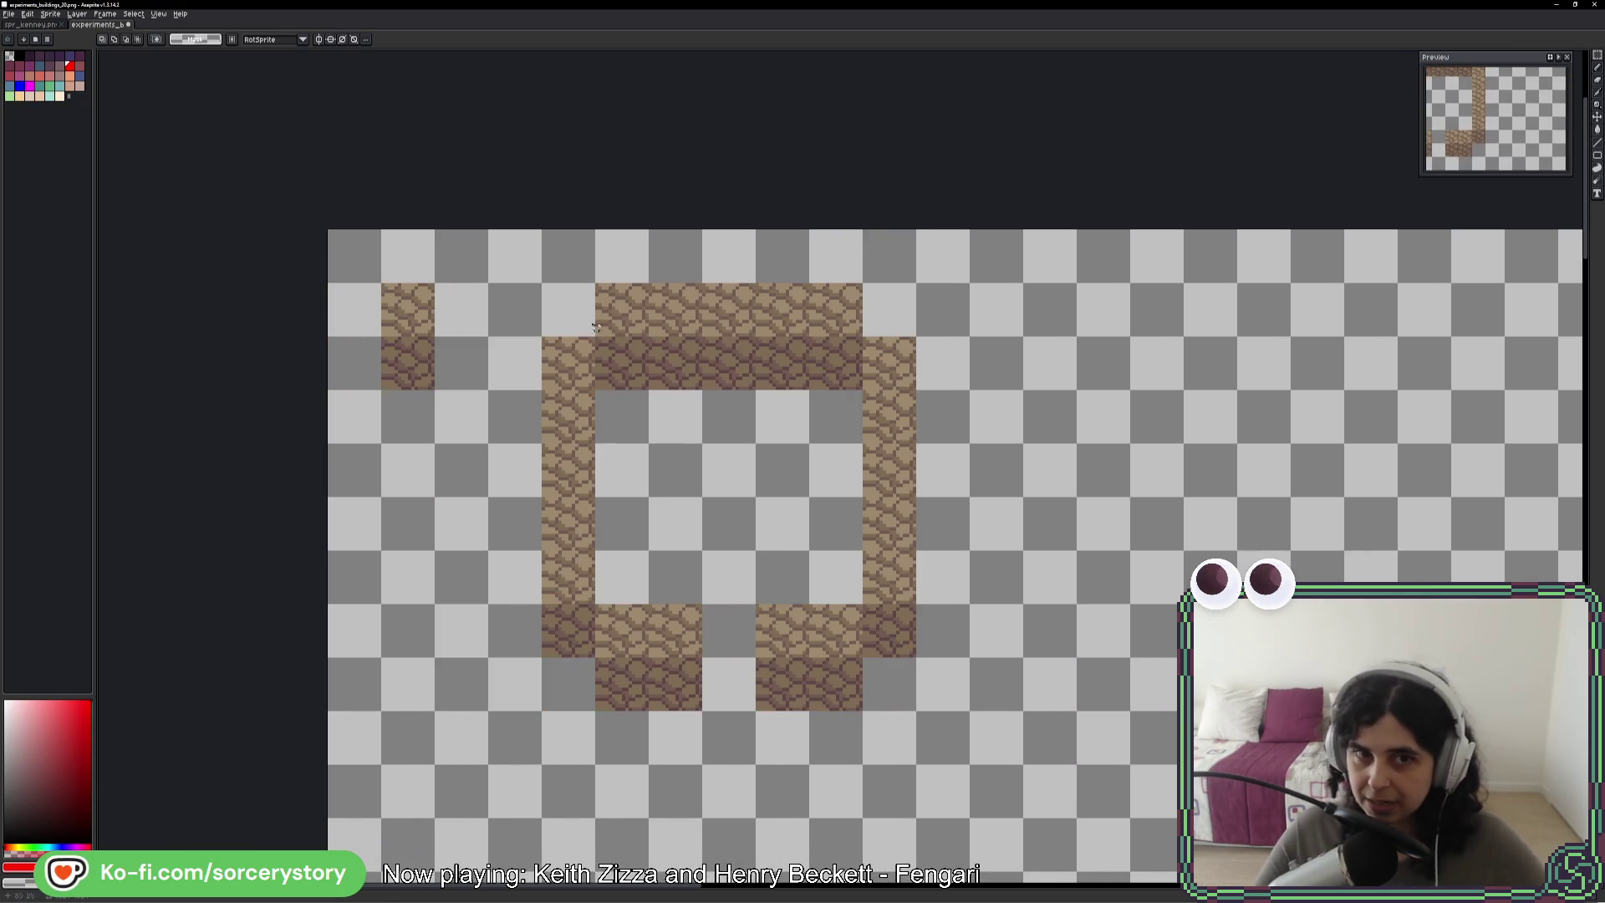
pyautogui.moveTo(543, 285)
pyautogui.mouseDown()
pyautogui.moveTo(756, 493)
pyautogui.moveTo(893, 668)
pyautogui.mouseUp()
pyautogui.moveTo(713, 448); pyautogui.dragTo(1253, 426)
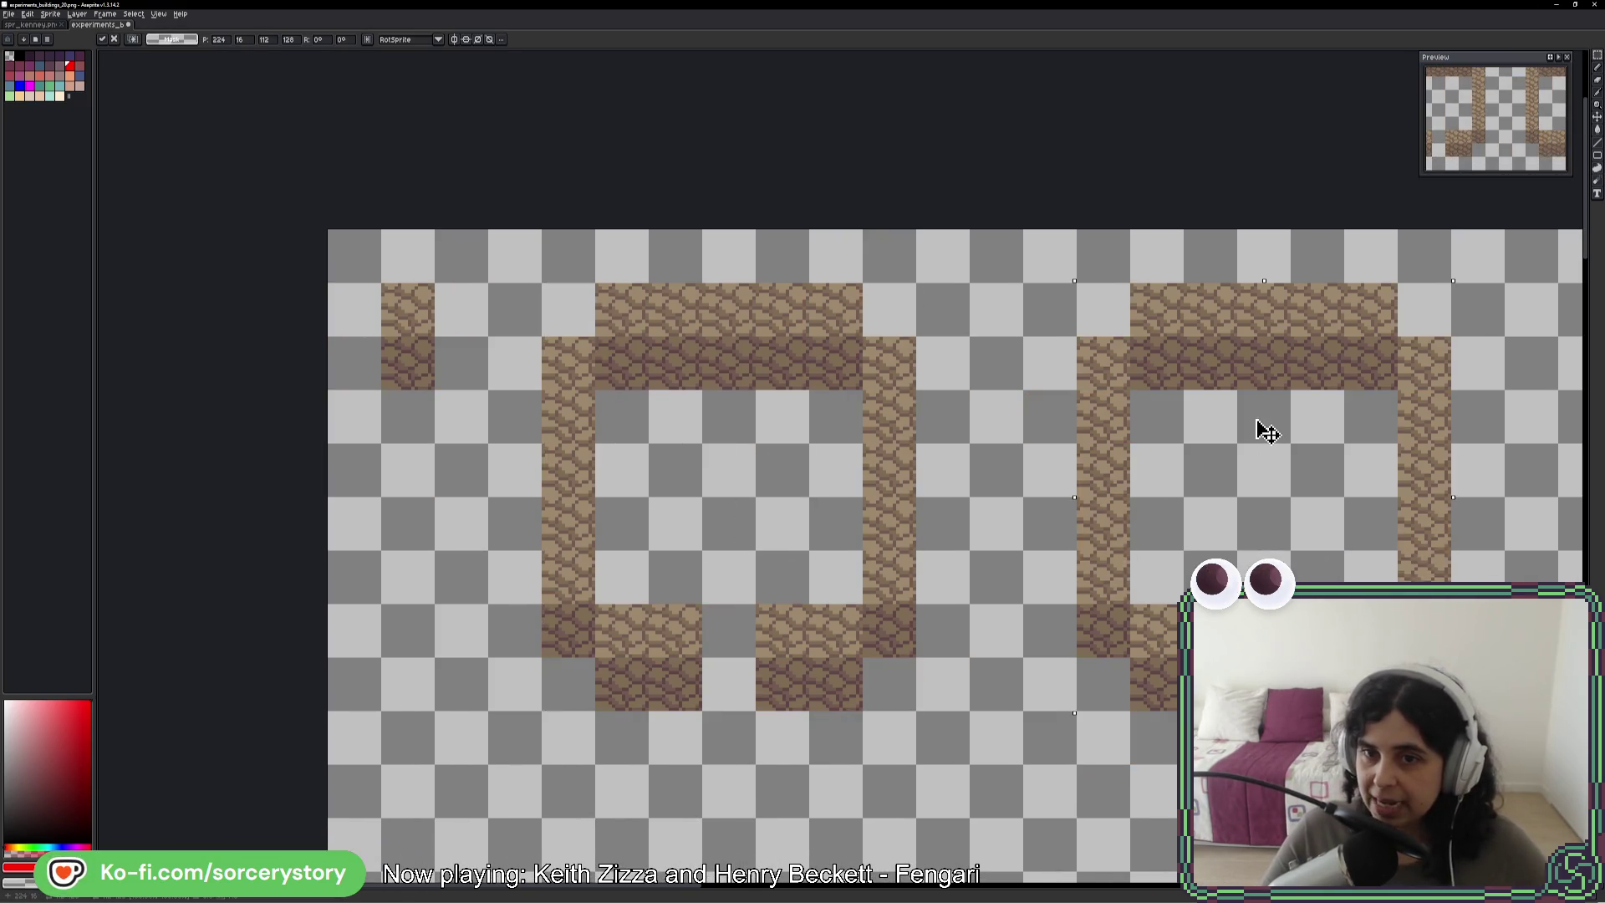
pyautogui.hotkey('ctrl', 'd')
pyautogui.moveTo(972, 268); pyautogui.dragTo(1186, 697)
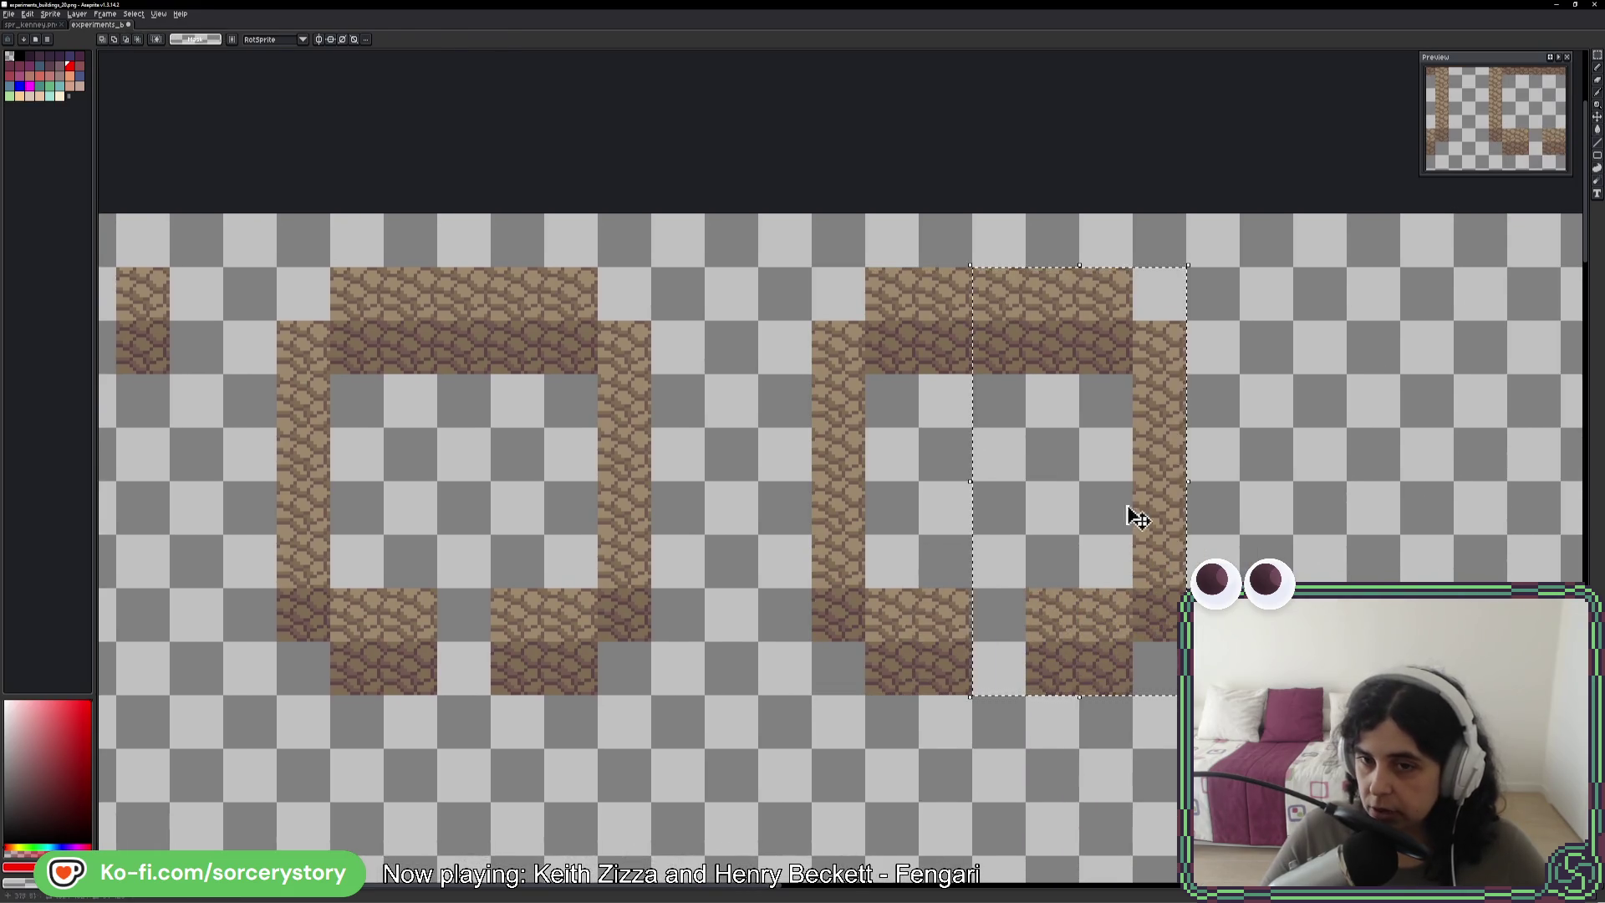
pyautogui.moveTo(1145, 510); pyautogui.dragTo(1467, 505)
pyautogui.hotkey('ctrl', 'd')
# - Stamp single stone-tile copies to lengthen the new outline's top and bottom walls
pyautogui.moveTo(116, 266)
pyautogui.mouseDown()
pyautogui.moveTo(171, 324)
pyautogui.moveTo(170, 376)
pyautogui.mouseUp()
pyautogui.moveTo(153, 316); pyautogui.dragTo(1009, 321)
pyautogui.moveTo(1009, 321); pyautogui.dragTo(1116, 321)
pyautogui.moveTo(1212, 314)
pyautogui.mouseDown()
pyautogui.moveTo(1134, 317)
pyautogui.moveTo(1121, 351)
pyautogui.moveTo(1261, 326)
pyautogui.moveTo(1187, 468)
pyautogui.moveTo(1058, 648)
pyautogui.moveTo(1288, 652)
pyautogui.mouseUp()
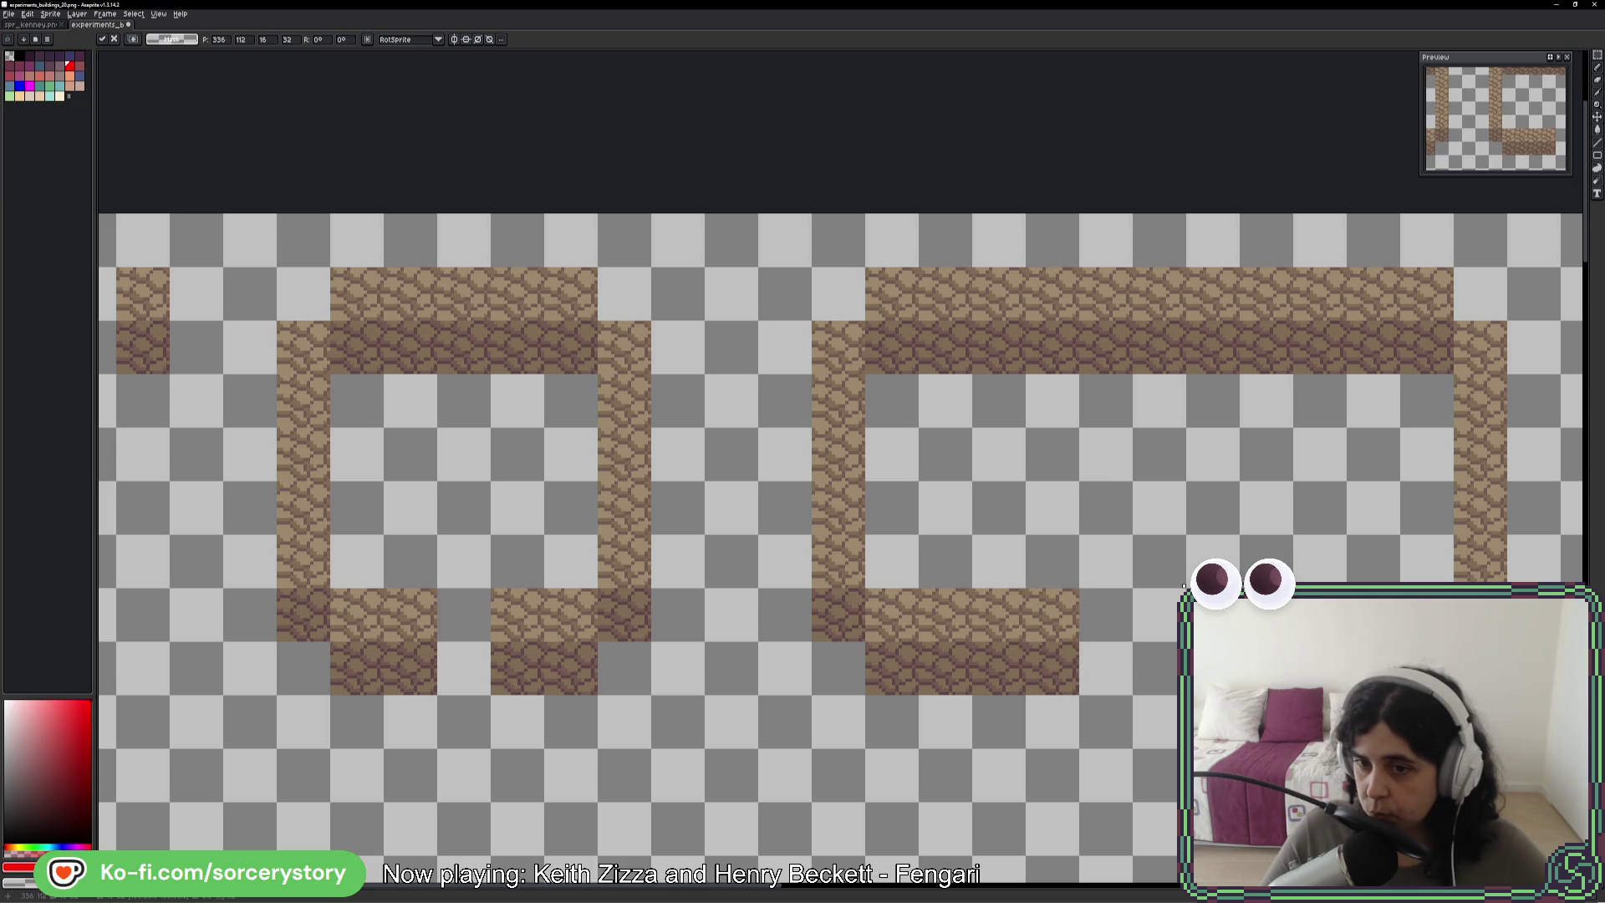
pyautogui.moveTo(1184, 585); pyautogui.dragTo(1103, 656)
pyautogui.hotkey('ctrl', 'd')
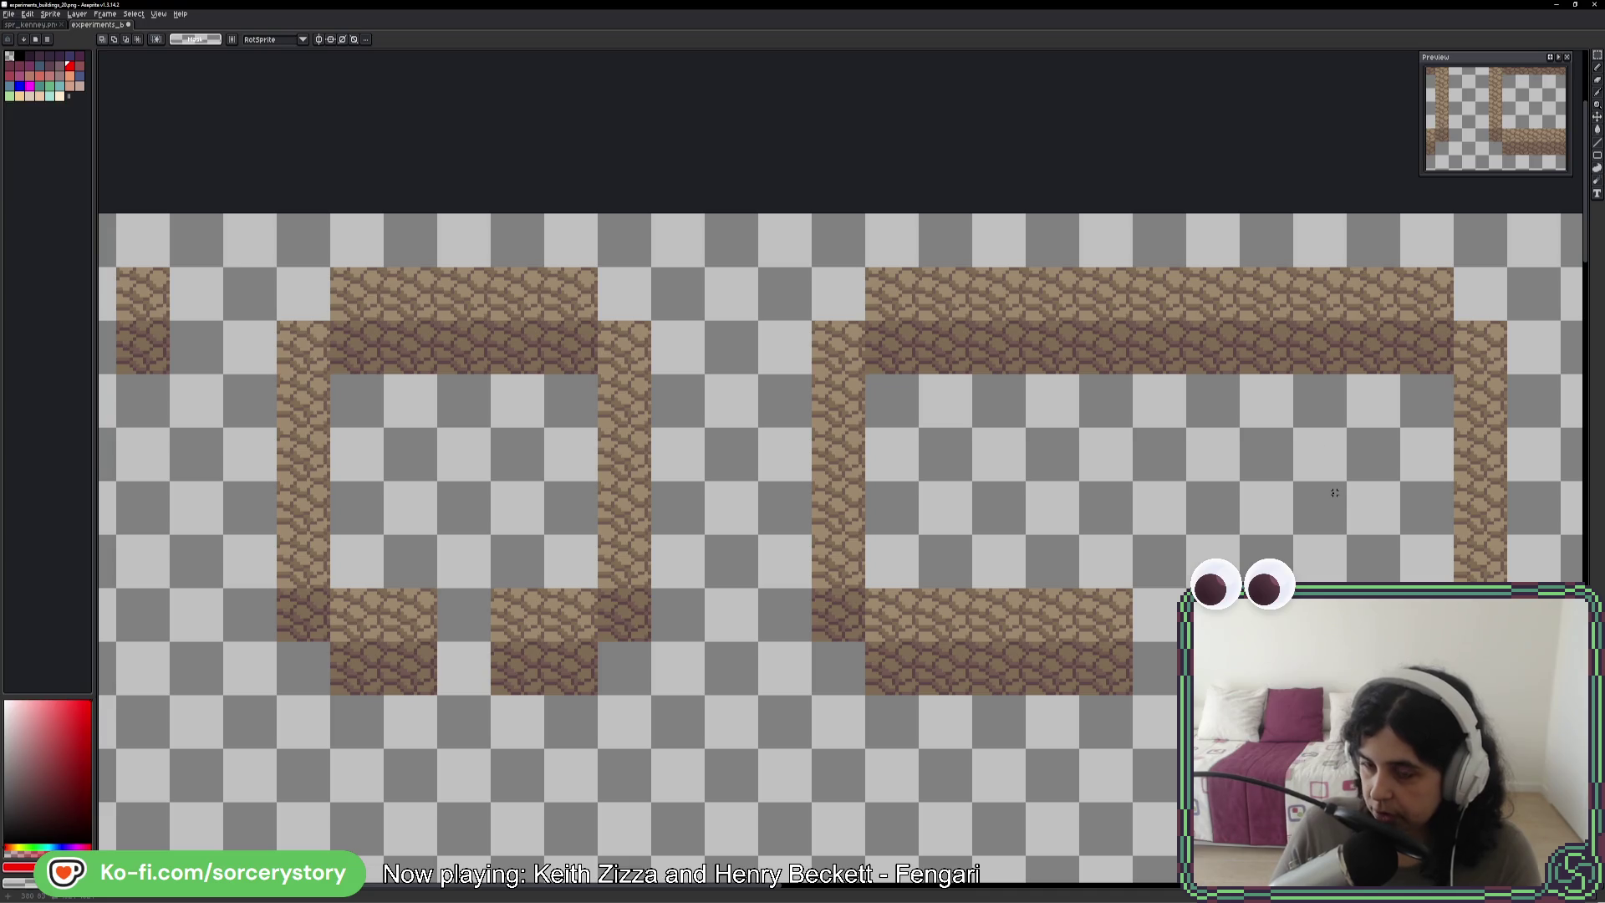
# - Zoom out to review both outlines, then draw a red arc at the wider outline's top-right corner
pyautogui.scroll(-2, 1078, 455)
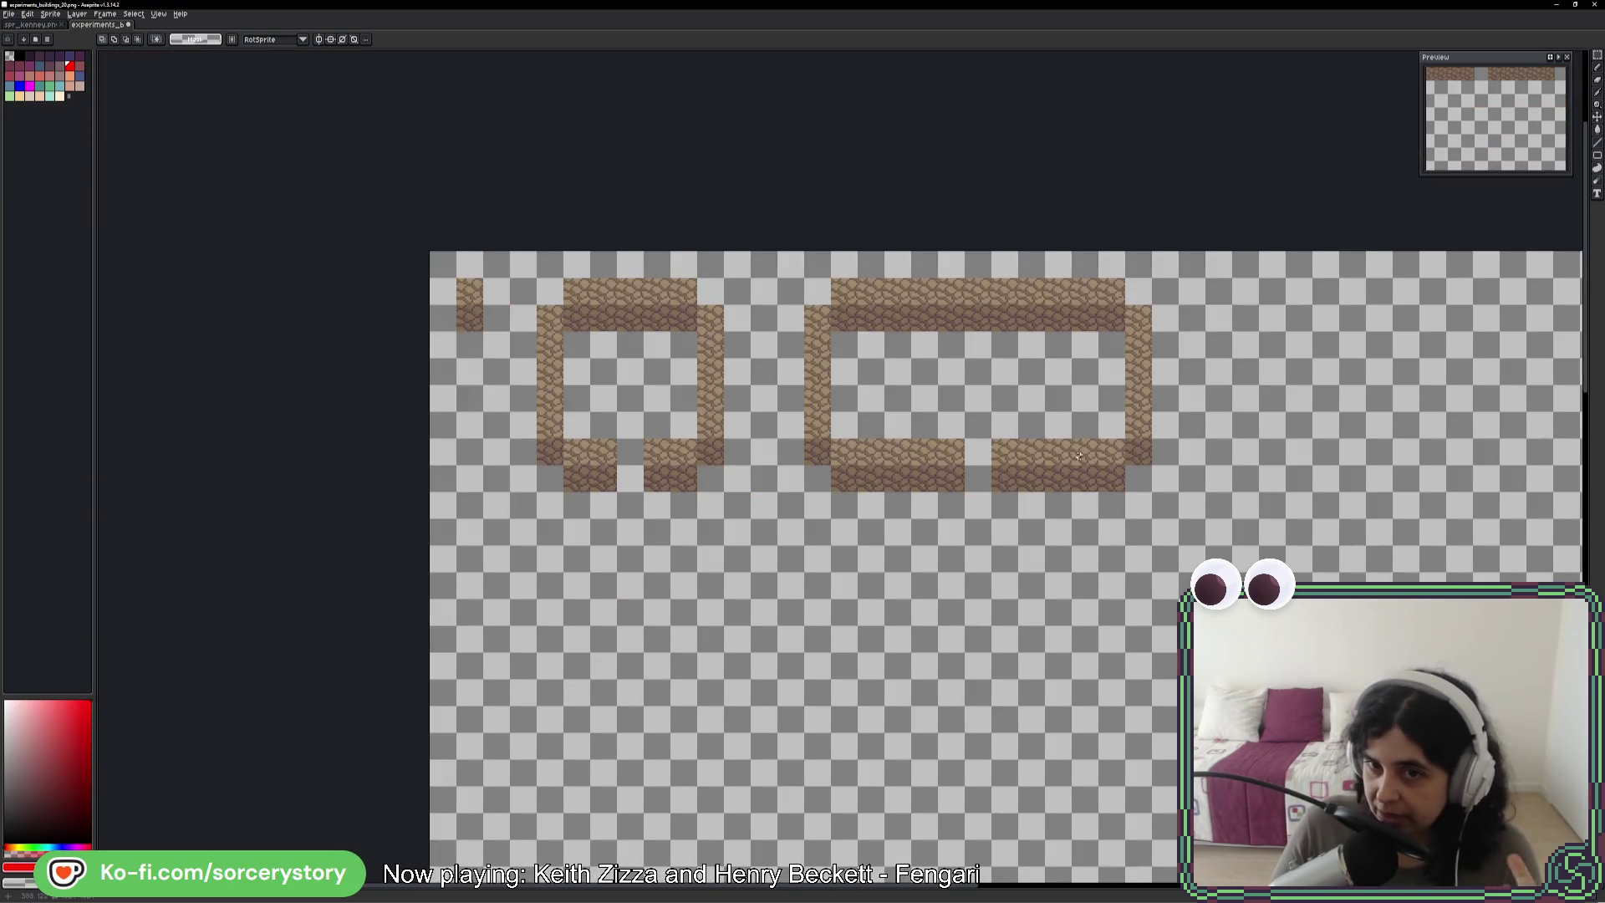
pyautogui.scroll(2, 1087, 469)
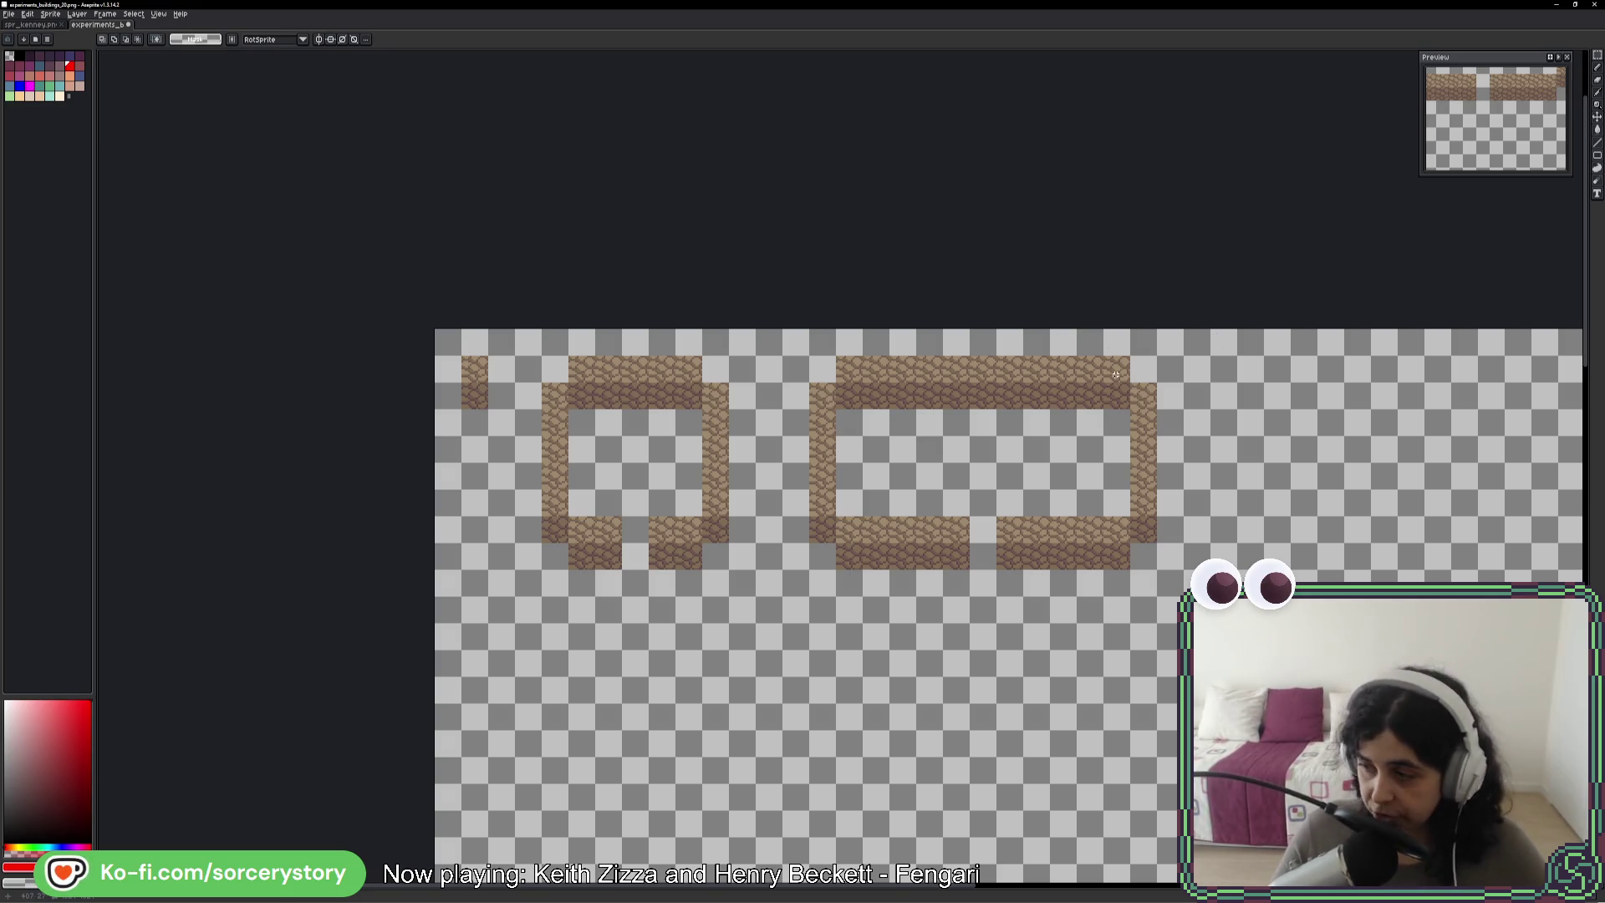
pyautogui.scroll(1, 1112, 376)
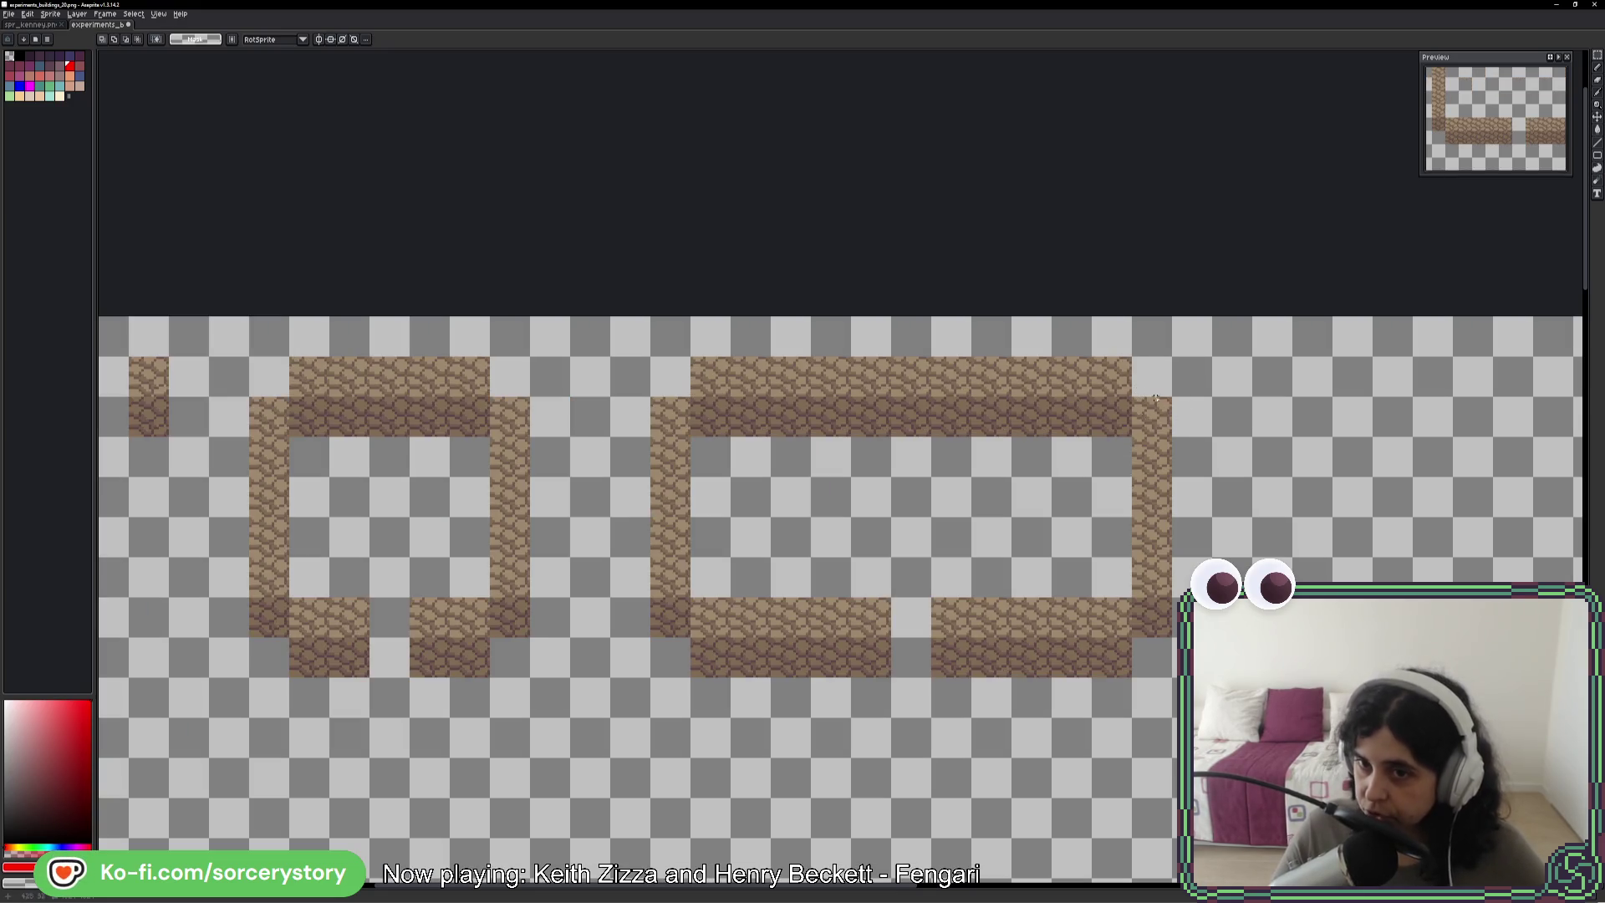
pyautogui.press('b')
pyautogui.moveTo(1128, 355)
pyautogui.mouseDown()
pyautogui.moveTo(1174, 404)
pyautogui.moveTo(1106, 406)
pyautogui.moveTo(1135, 441)
pyautogui.mouseUp()
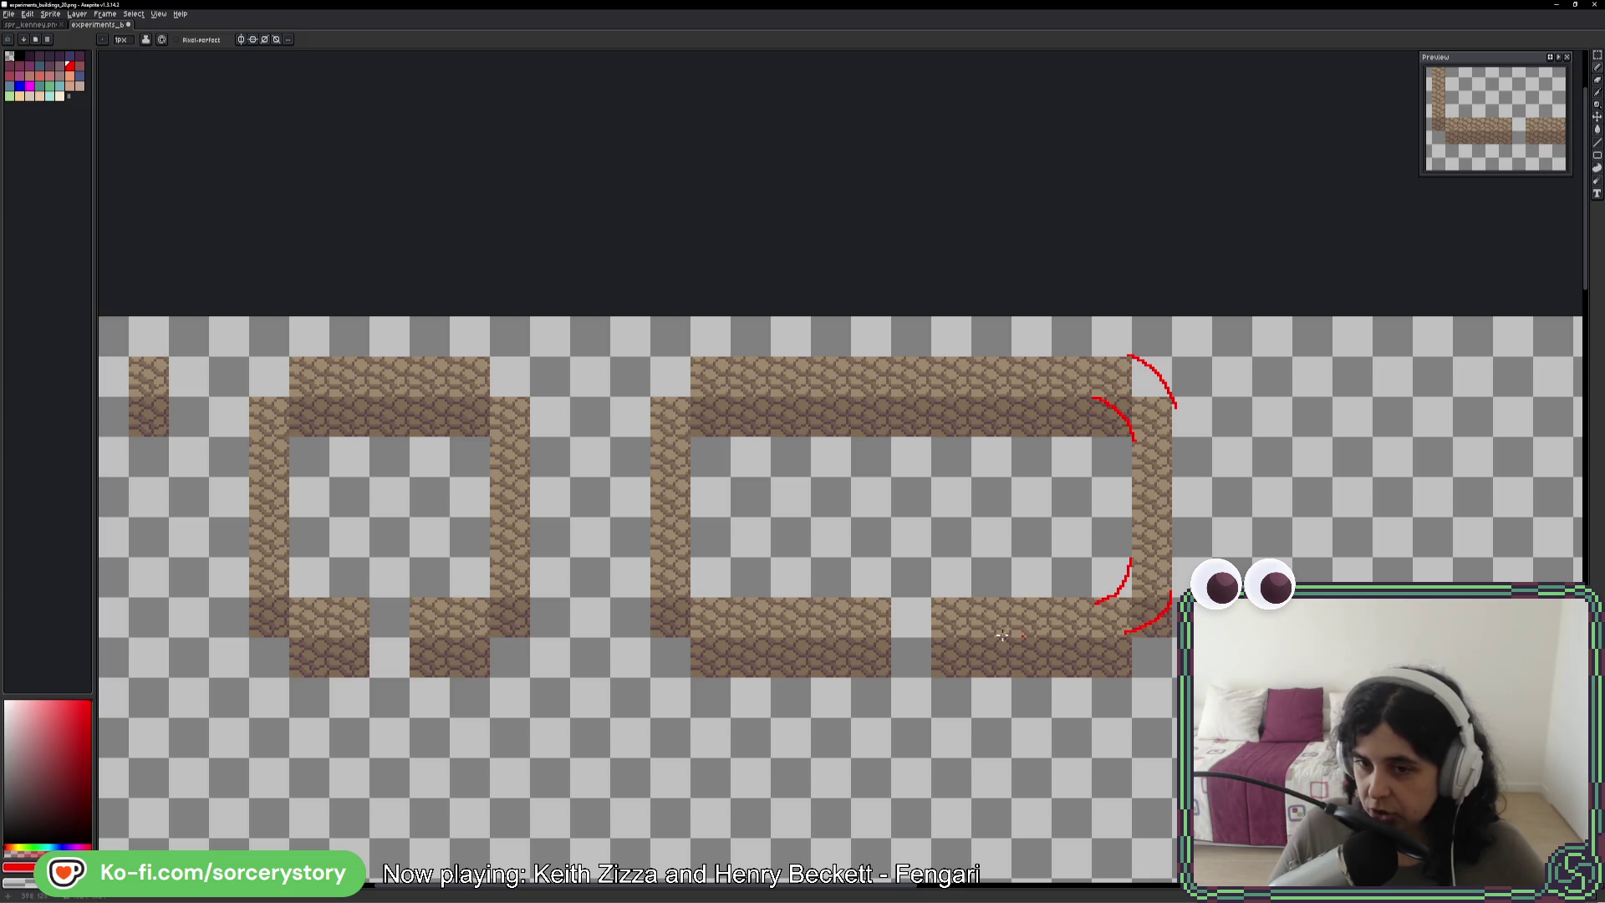
# - Add another red corner curve, undo all red guides, and switch to the AVE VIRIATE window
pyautogui.moveTo(692, 634)
pyautogui.mouseDown()
pyautogui.moveTo(654, 603)
pyautogui.moveTo(716, 582)
pyautogui.mouseUp()
pyautogui.press('ctrl')
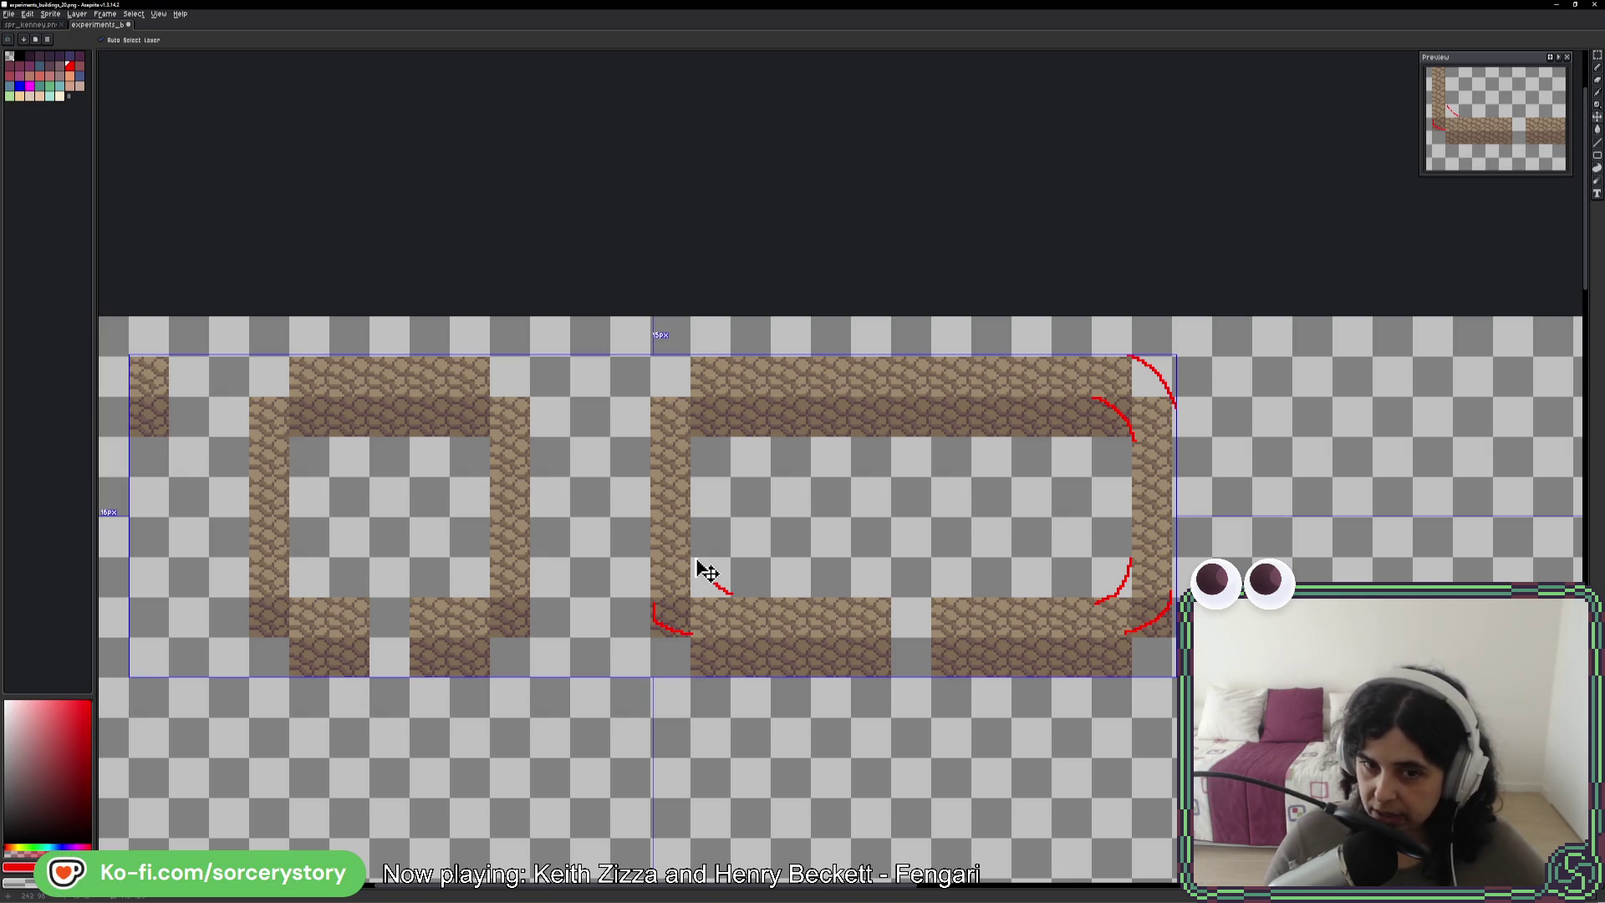
pyautogui.hotkey('ctrl', 'z')
pyautogui.hotkey('ctrl', 'z')
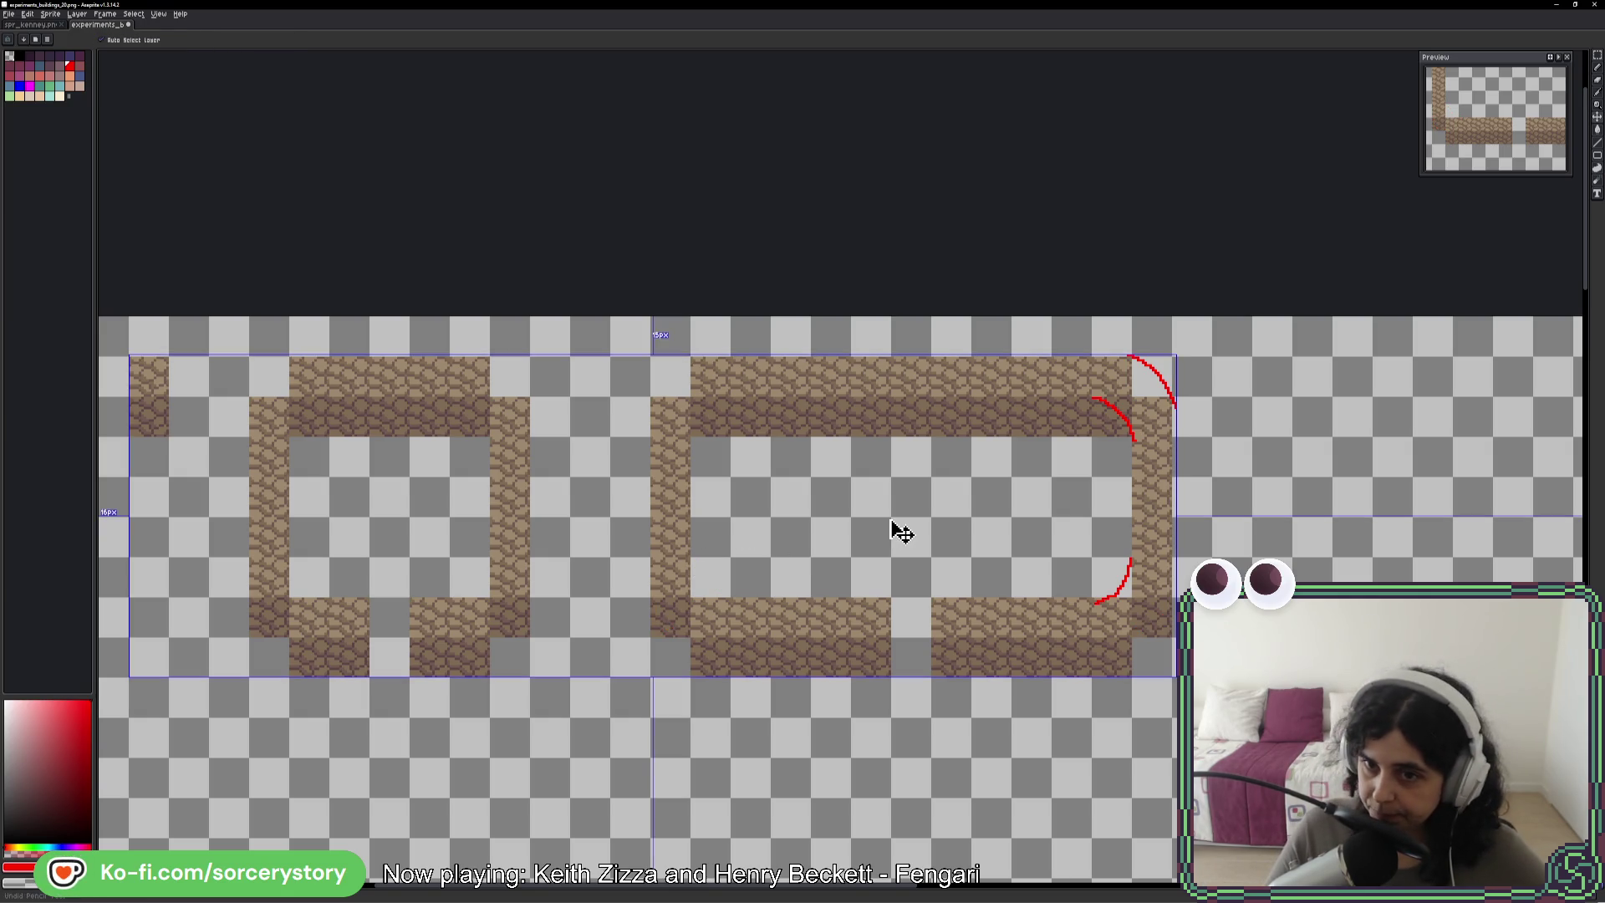
pyautogui.hotkey('ctrl', 'z')
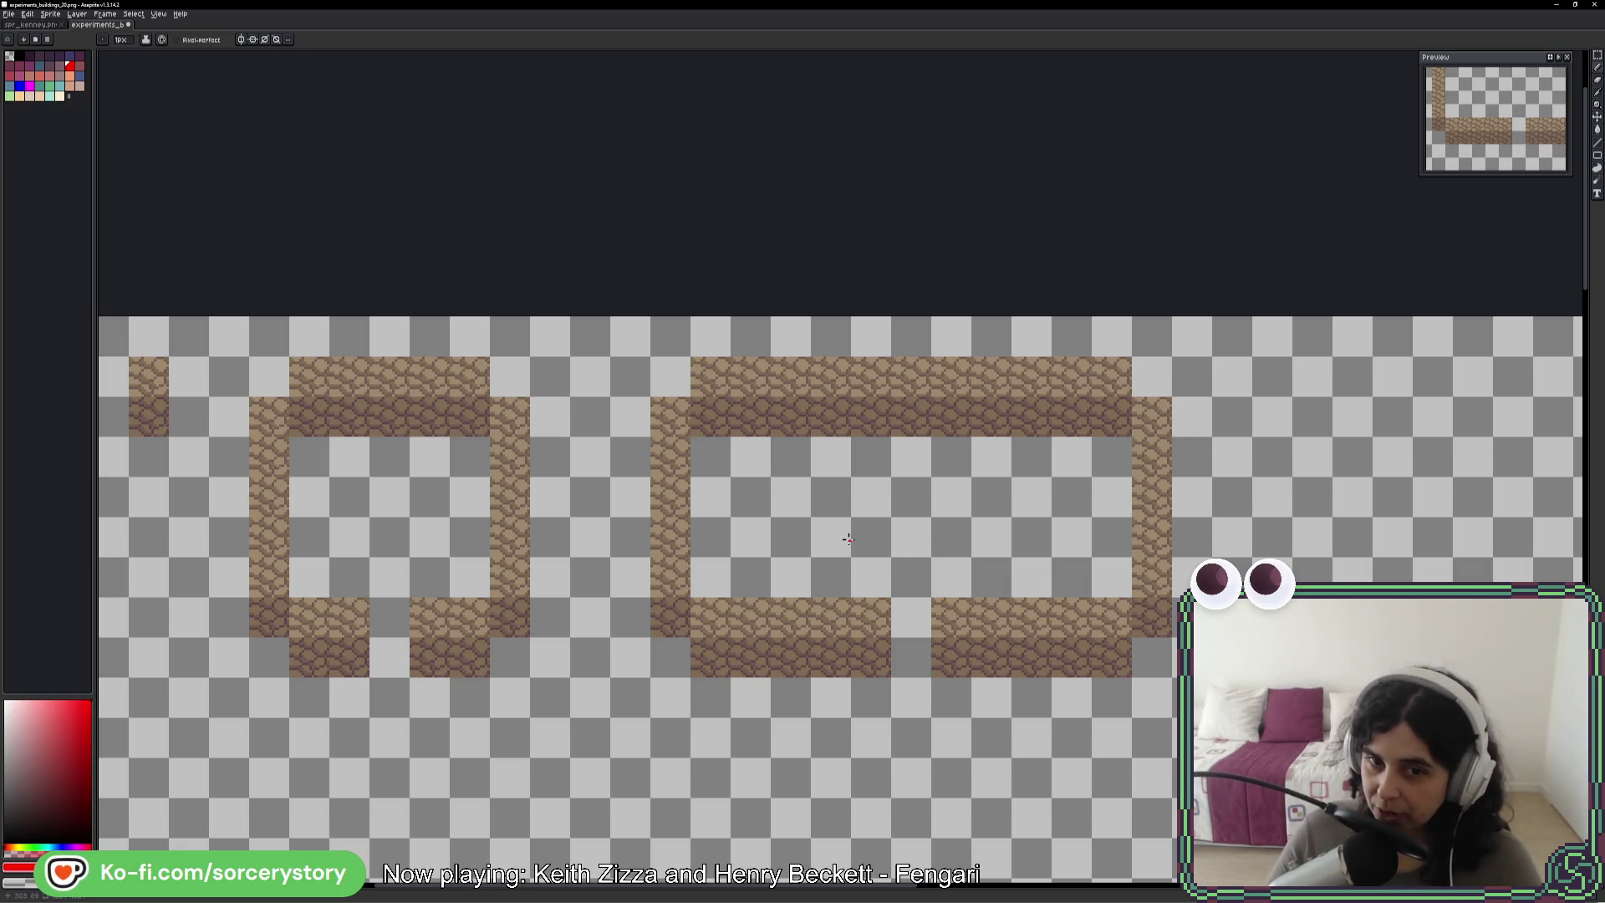
pyautogui.press('alt')
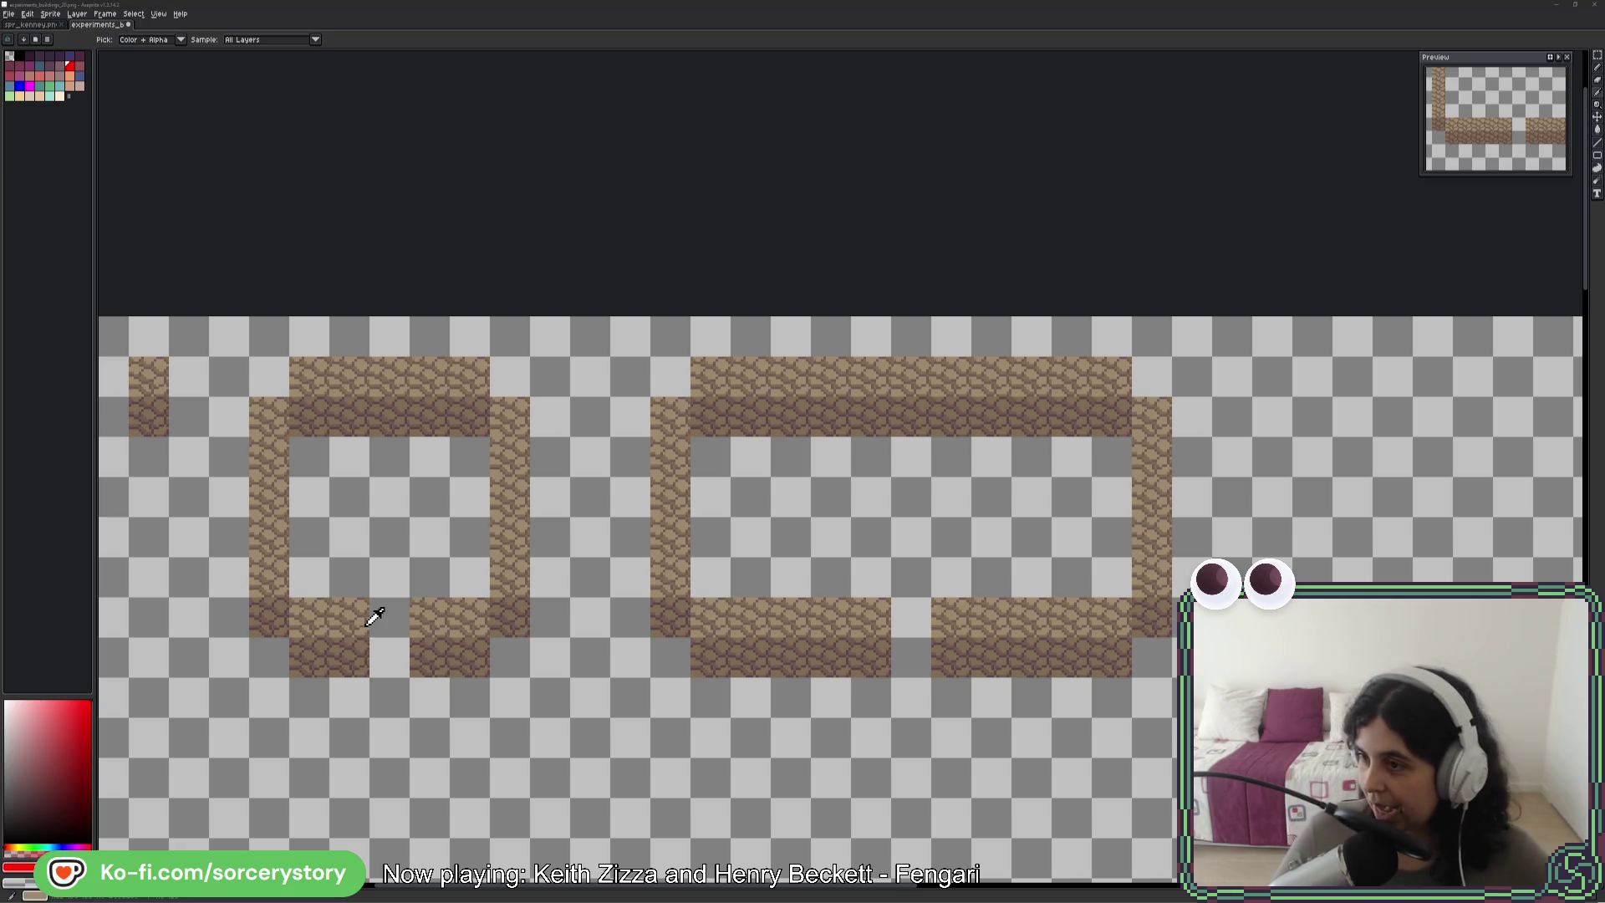
pyautogui.hotkey('alt', 'Tab')
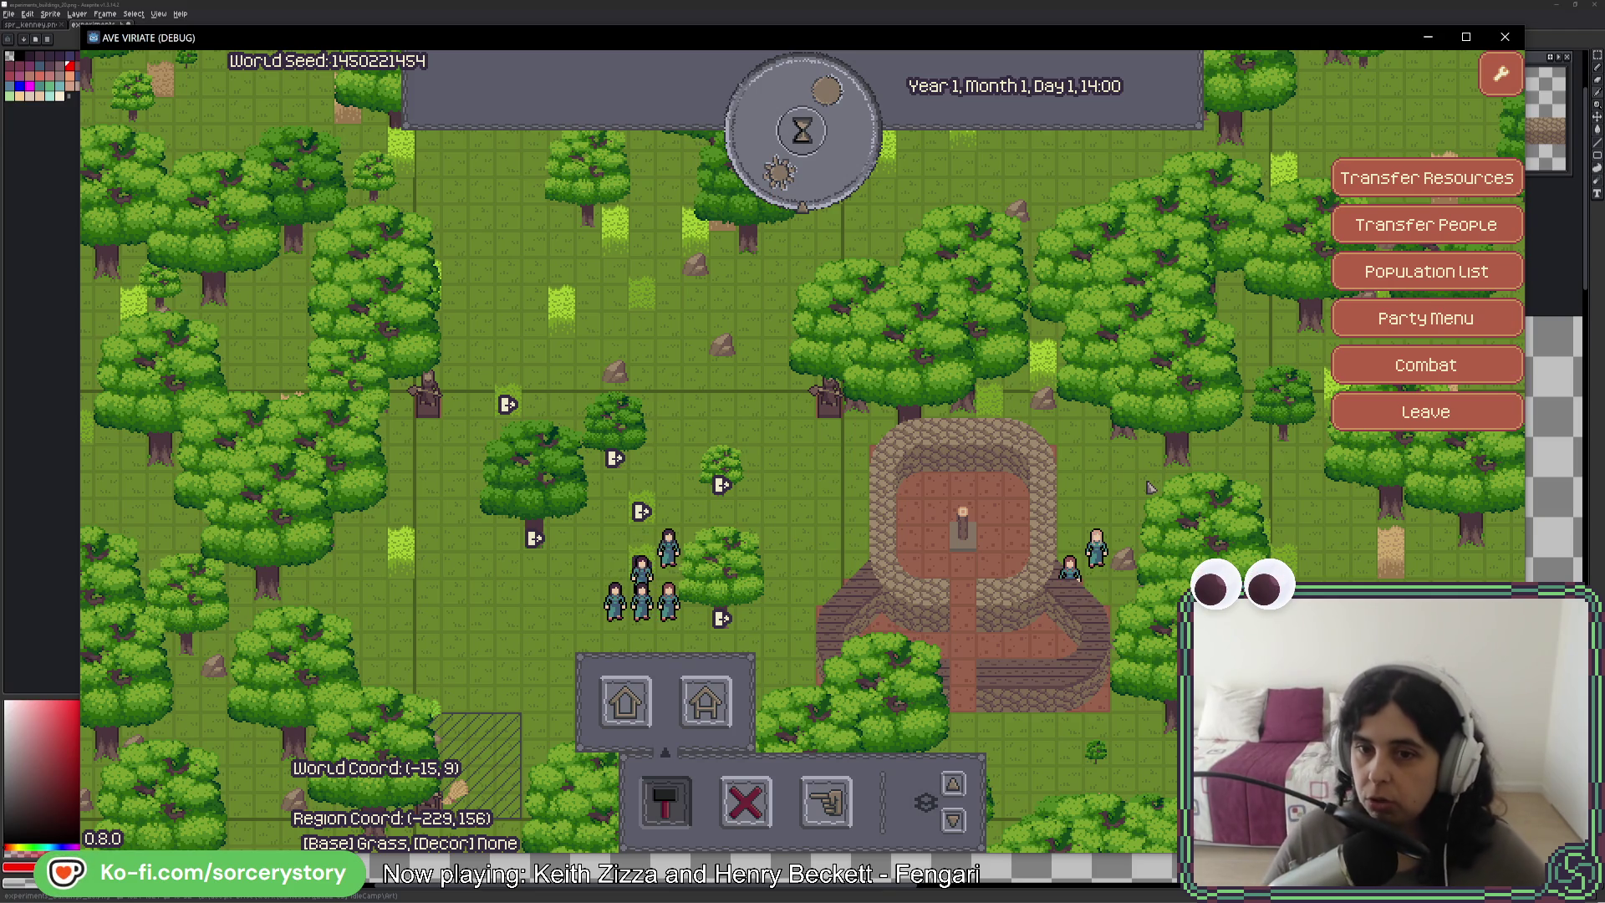
# - After checking the fort walls, return from the game to the Aseprite wall sprite
pyautogui.hotkey('alt', 'Tab')
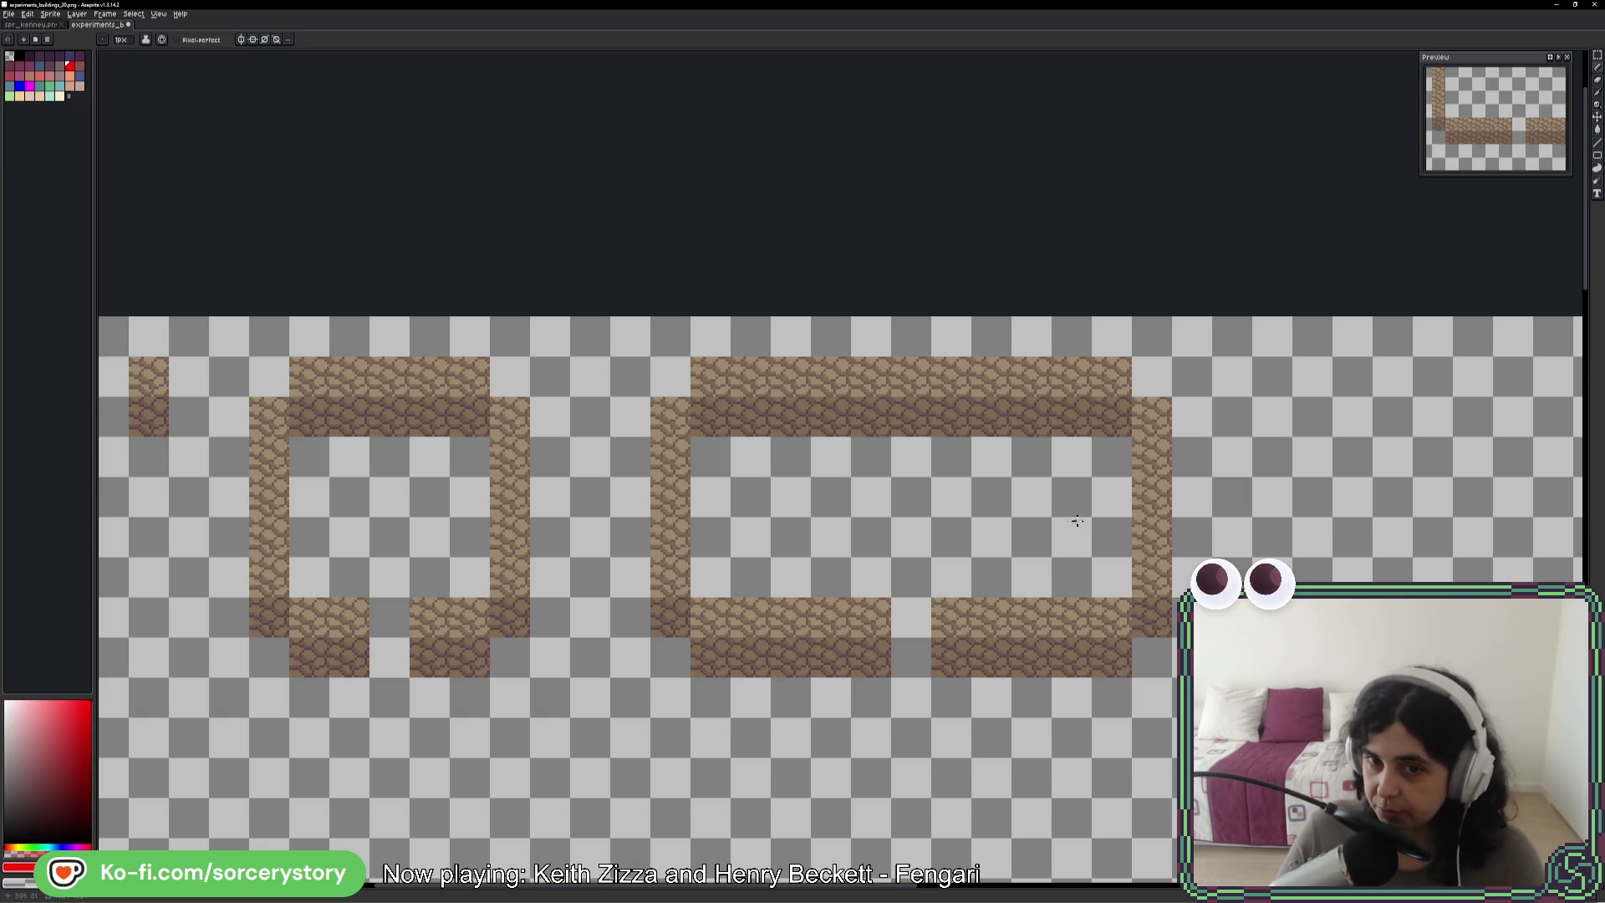
# - Copy the right wall frame and paste it to its right as a third house outline
pyautogui.click(1598, 54)
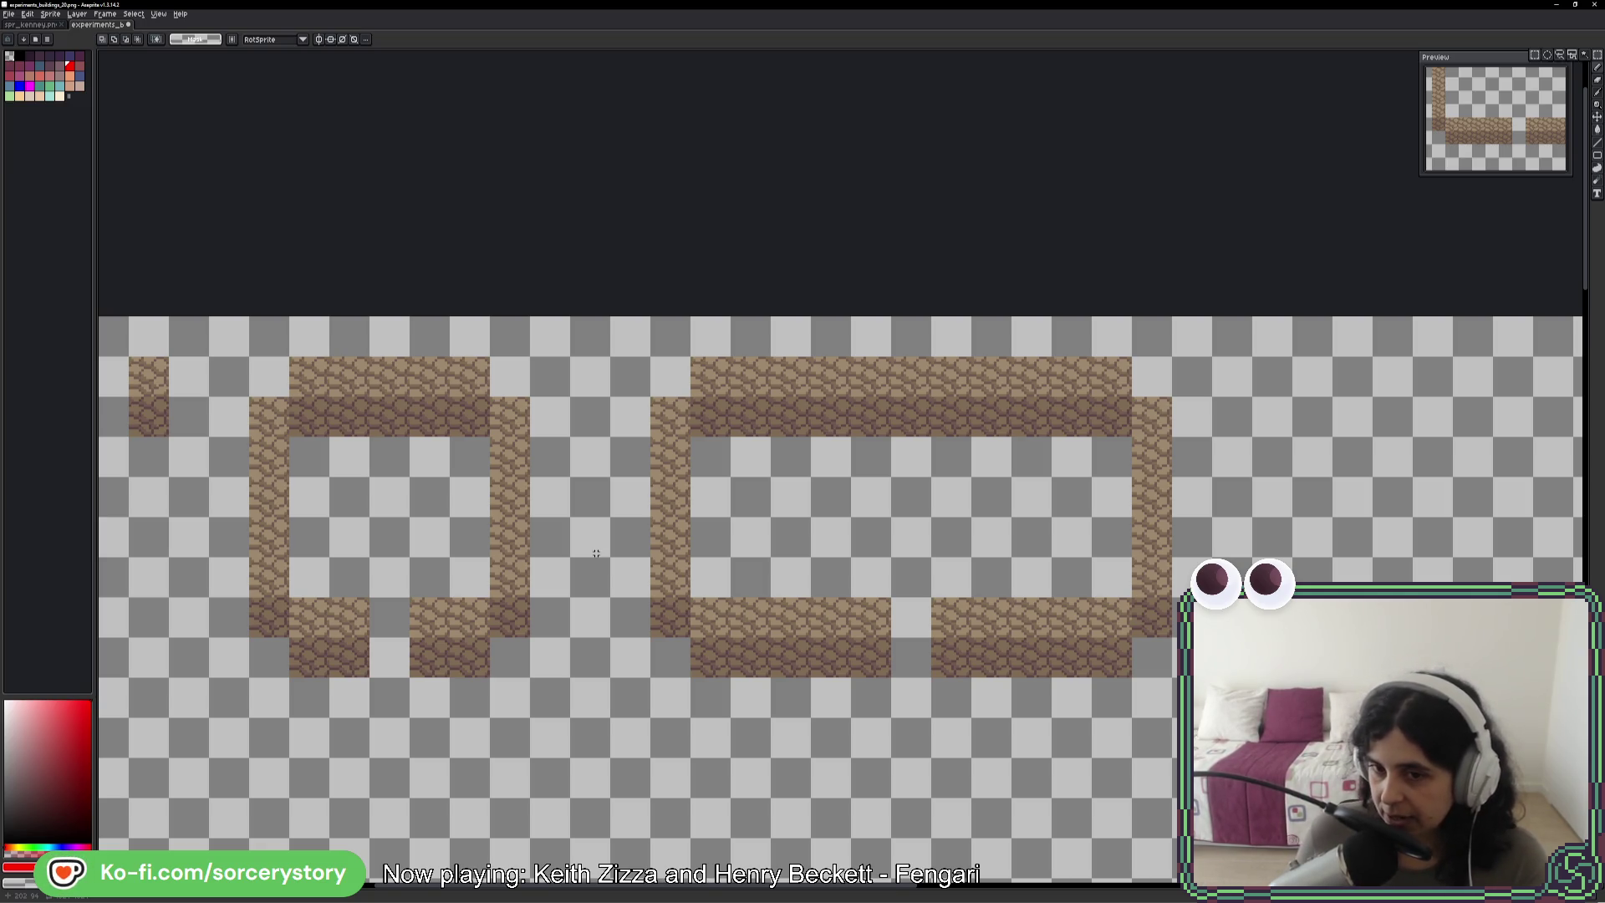
pyautogui.moveTo(655, 372)
pyautogui.mouseDown()
pyautogui.moveTo(1137, 584)
pyautogui.moveTo(1162, 669)
pyautogui.mouseUp()
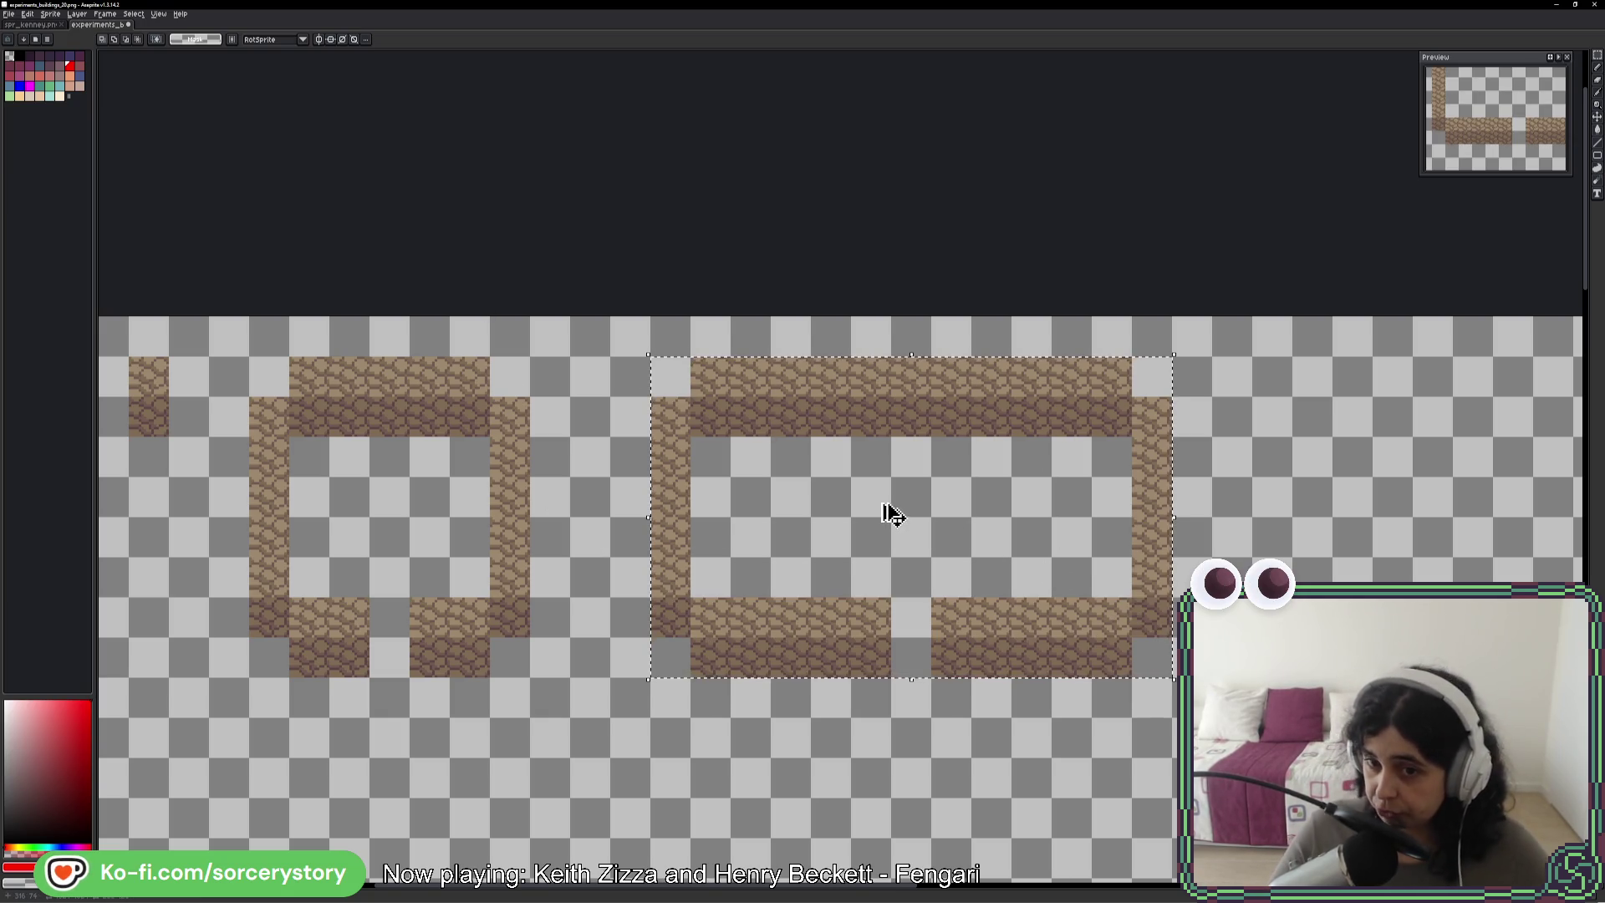
pyautogui.hotkey('ctrl', 'd')
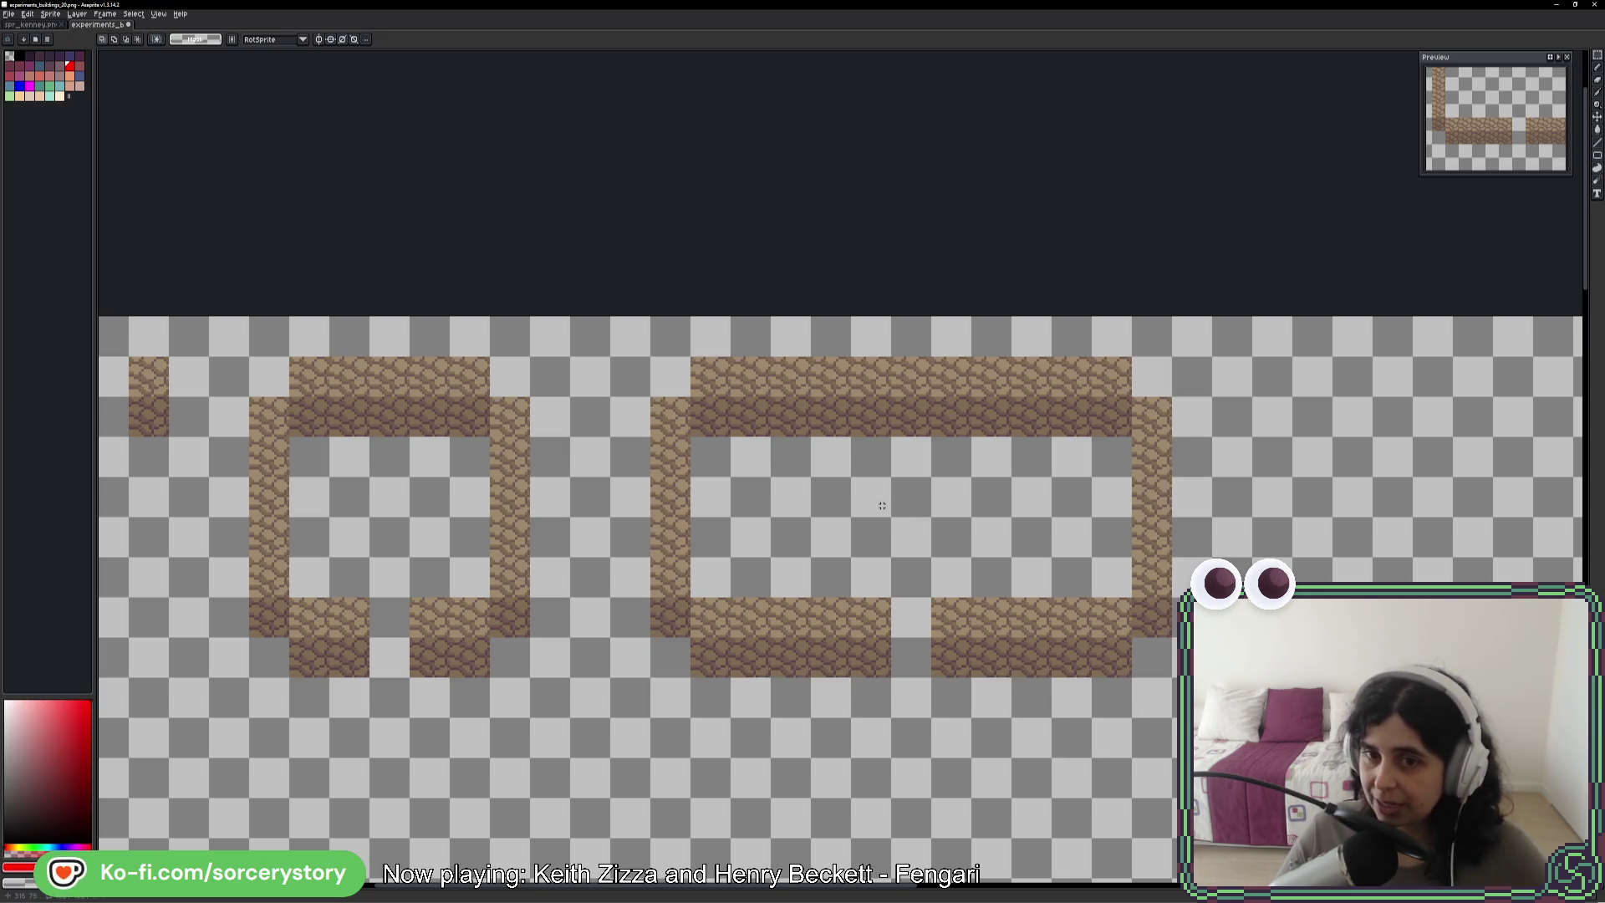
pyautogui.moveTo(671, 380)
pyautogui.mouseDown()
pyautogui.moveTo(1170, 639)
pyautogui.moveTo(1167, 677)
pyautogui.mouseUp()
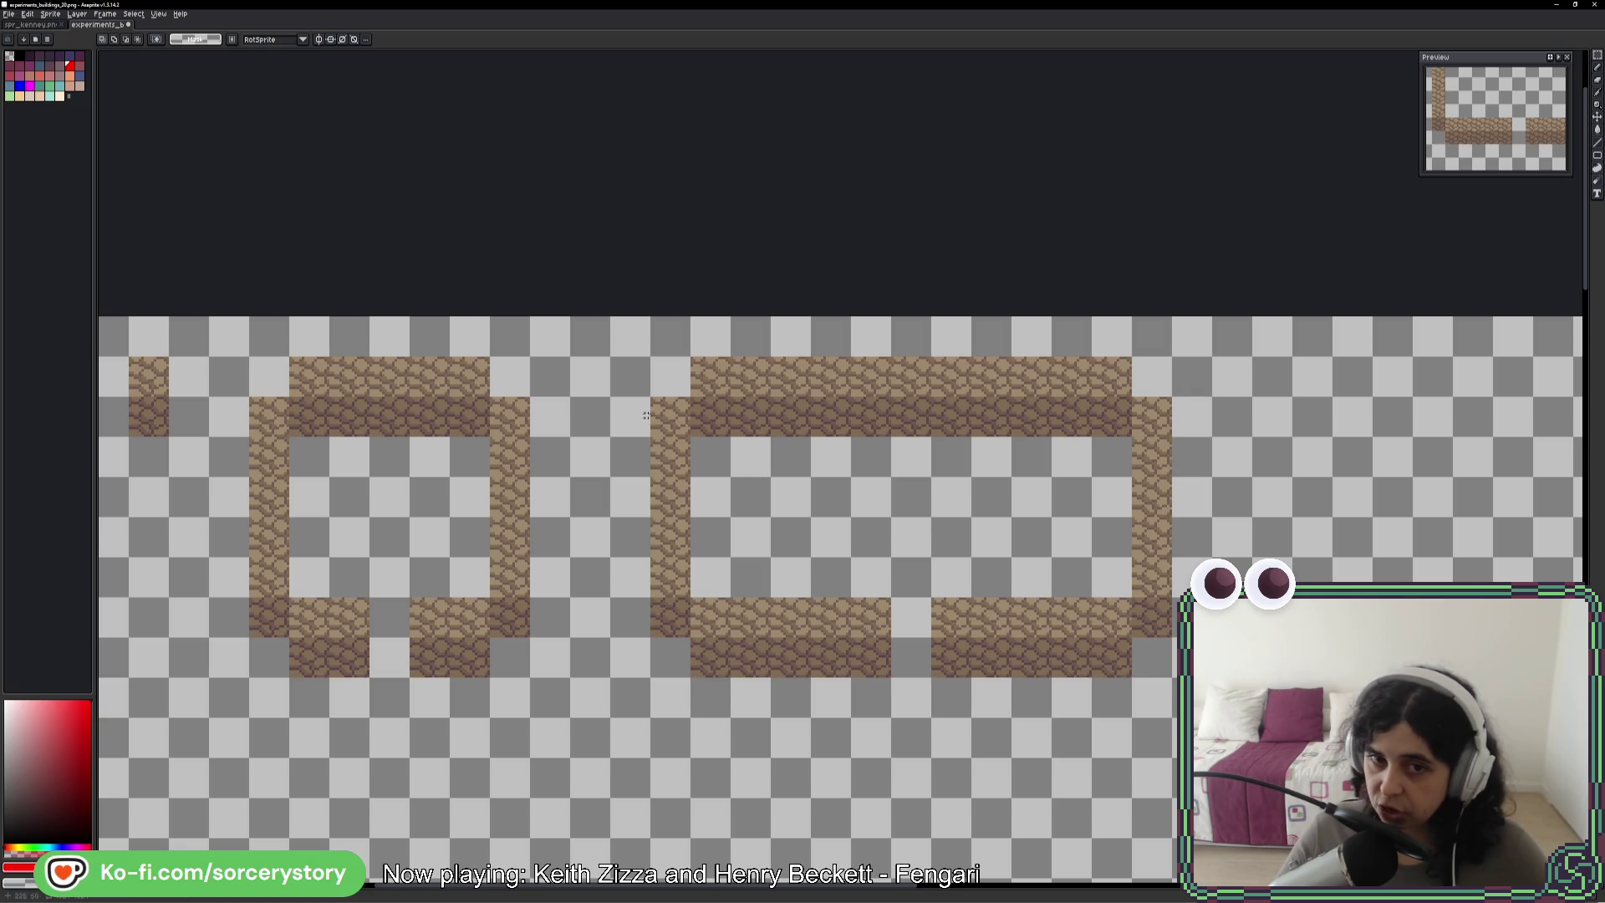
pyautogui.moveTo(666, 360); pyautogui.dragTo(1104, 616)
pyautogui.hotkey('ctrl', 'z')
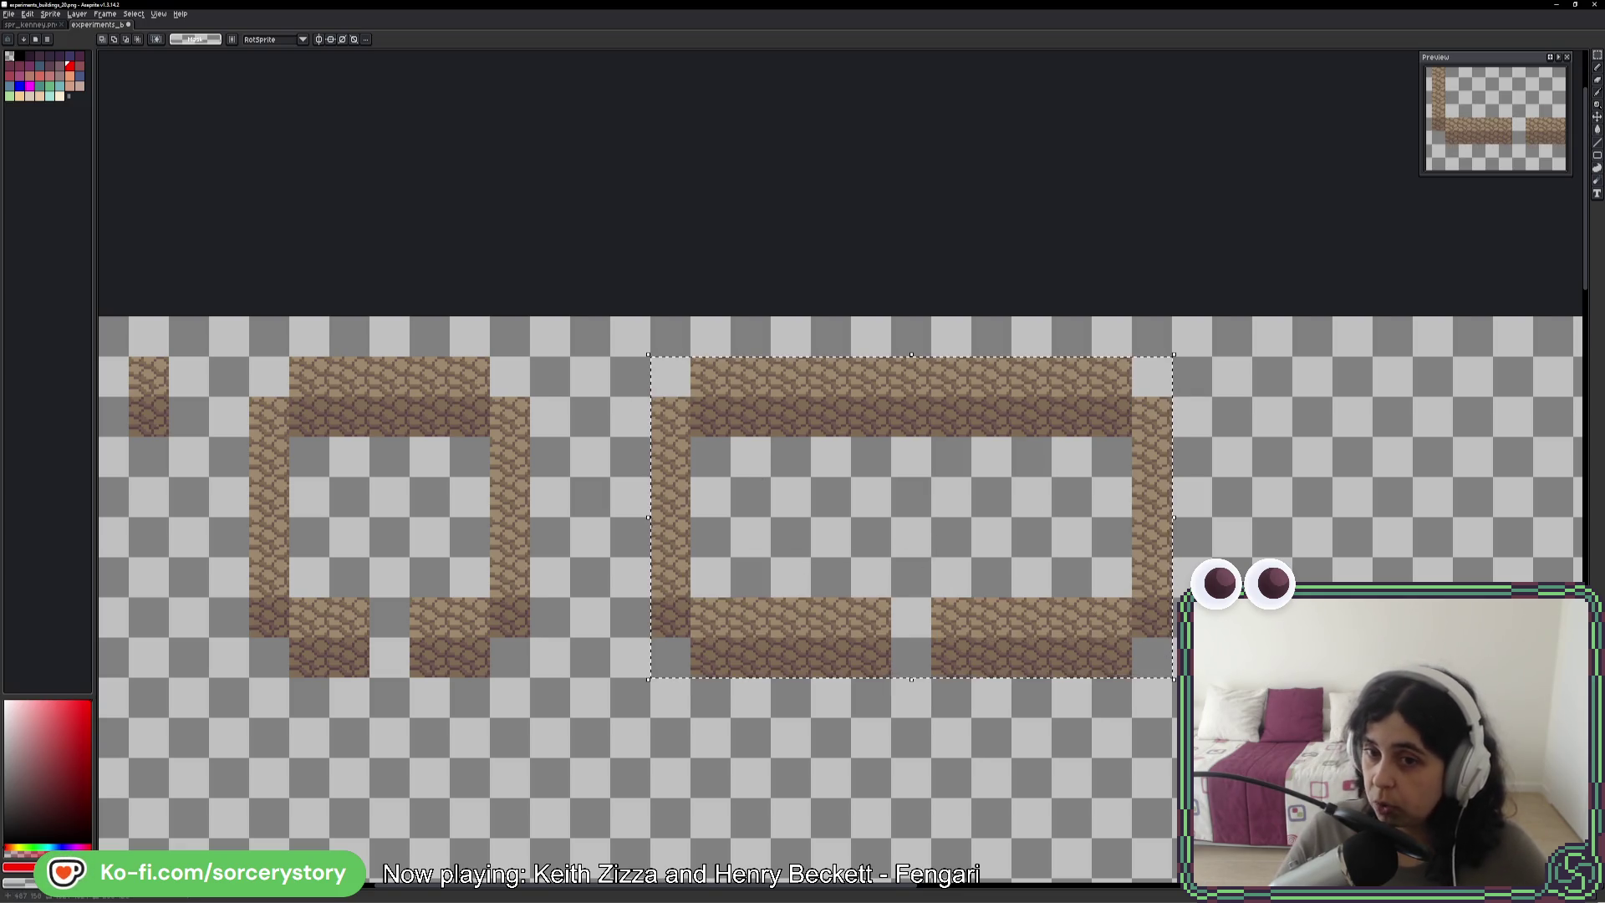
pyautogui.hotkey('ctrl', 'v')
pyautogui.moveTo(619, 435)
pyautogui.mouseDown()
pyautogui.moveTo(1136, 458)
pyautogui.moveTo(1118, 412)
pyautogui.mouseUp()
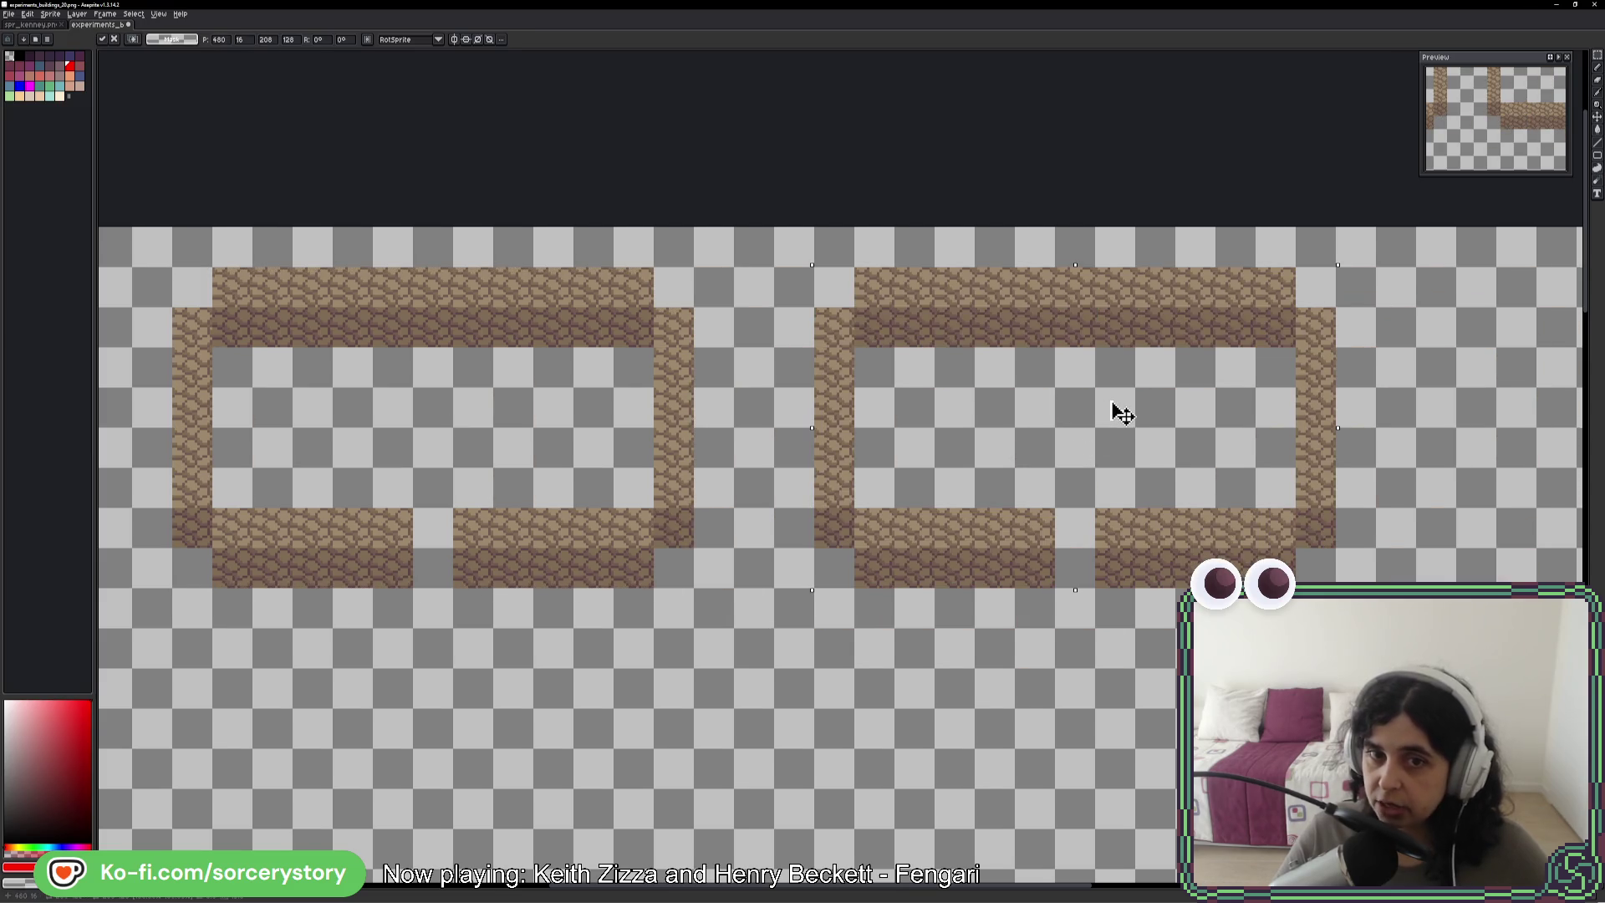
pyautogui.press('Return')
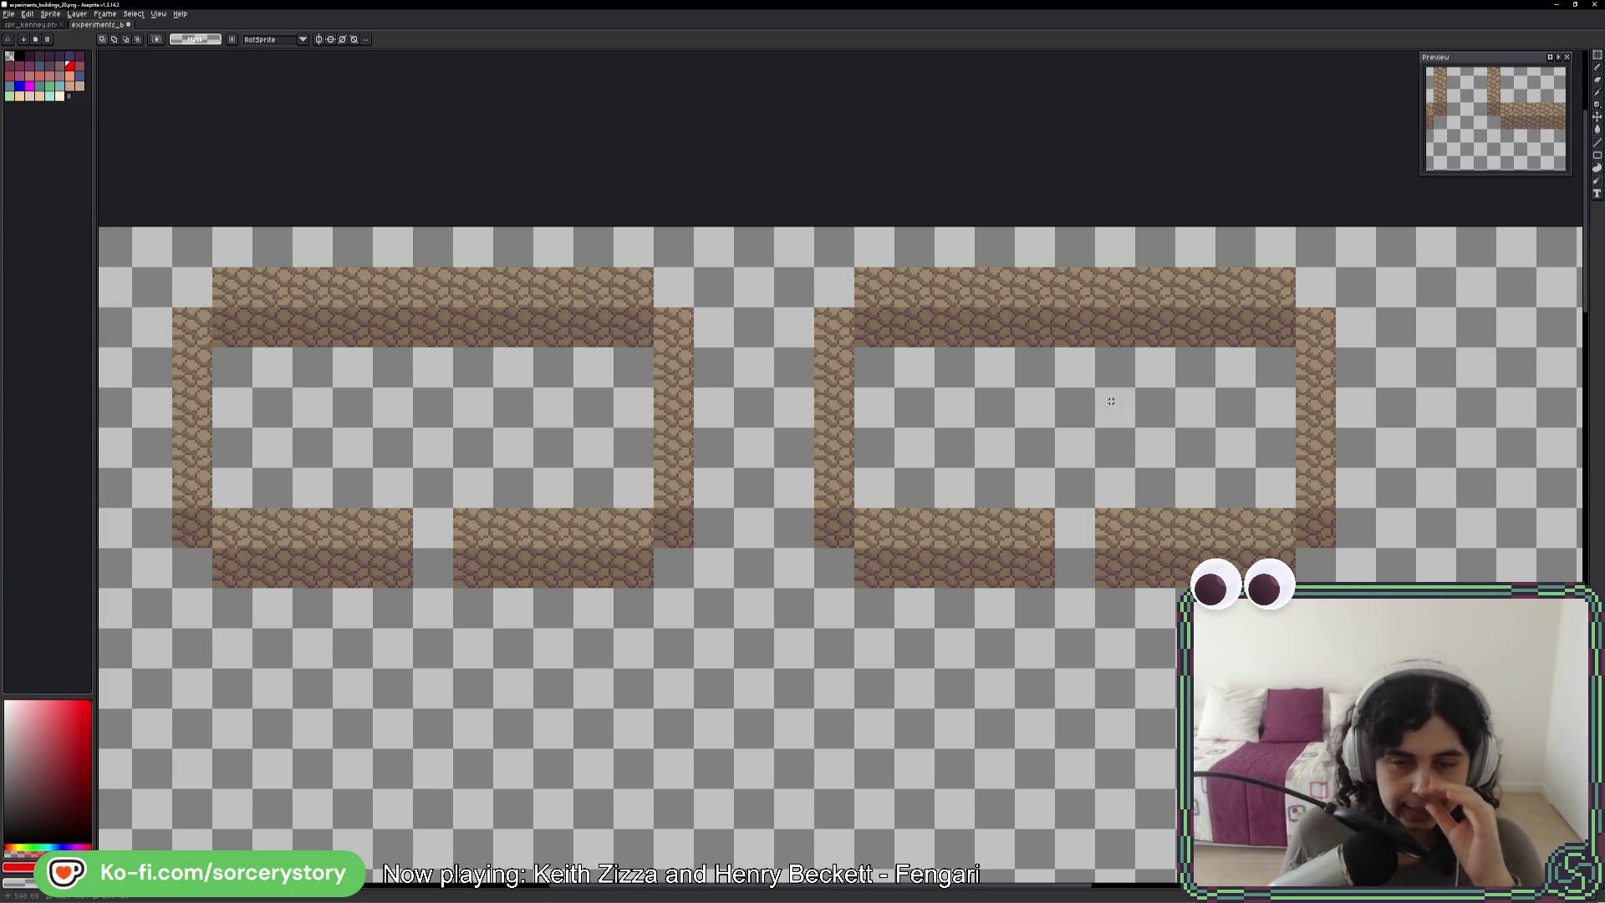
# - Pan the view over the frames and test-select a one-tile column, then deselect
pyautogui.moveTo(595, 508); pyautogui.dragTo(819, 479)
pyautogui.moveTo(469, 484); pyautogui.dragTo(681, 523)
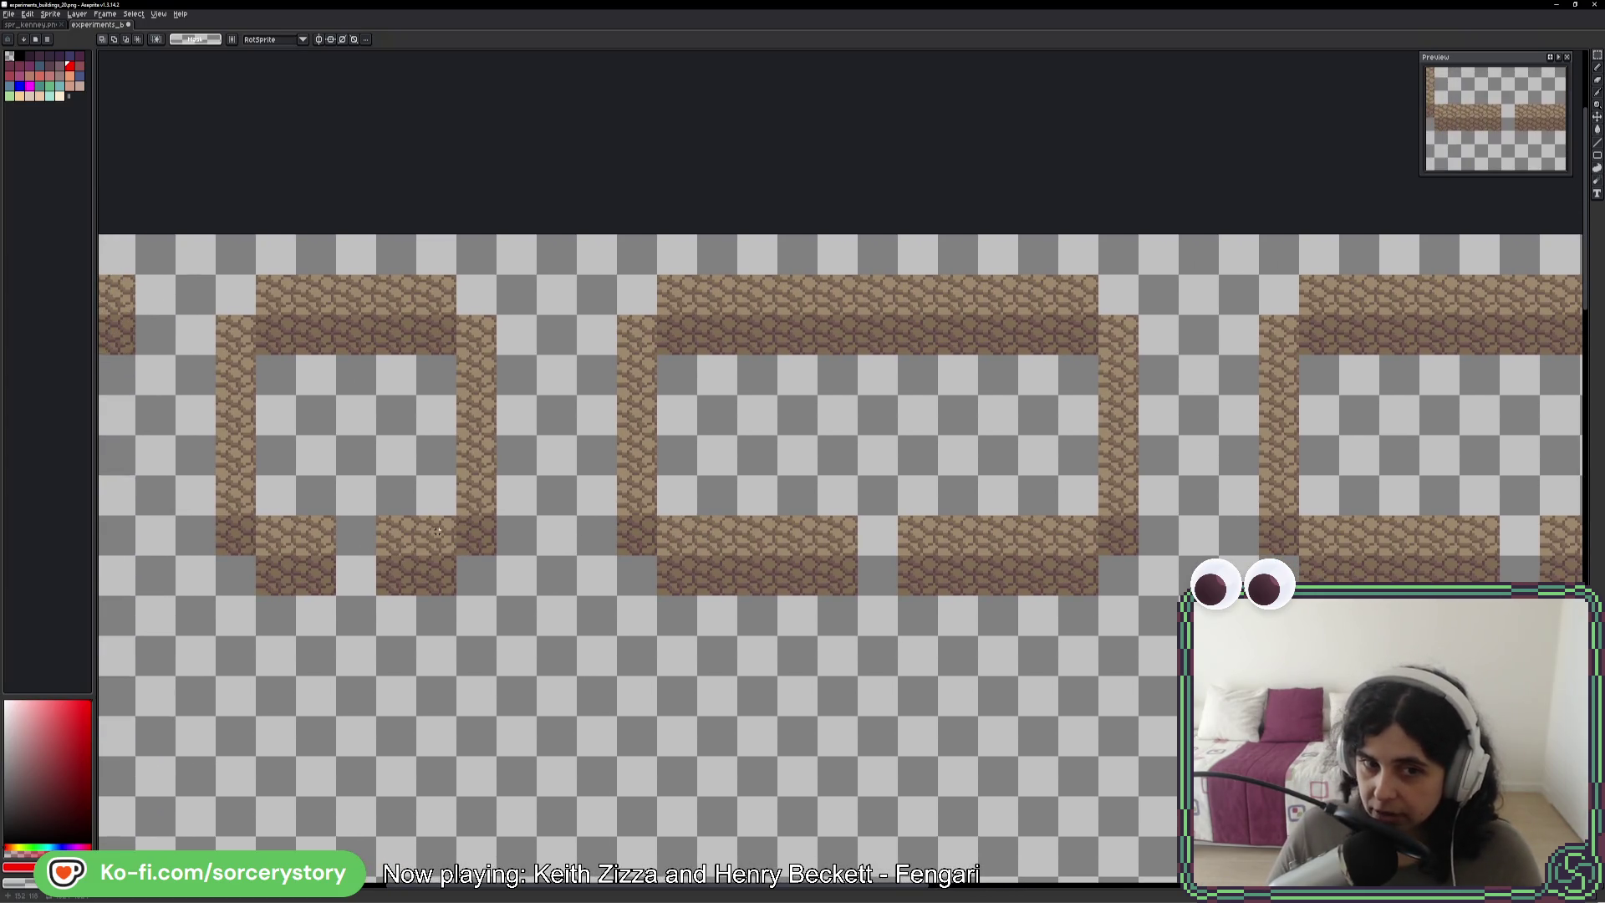
pyautogui.moveTo(458, 515); pyautogui.dragTo(497, 595)
pyautogui.hotkey('ctrl', 'd')
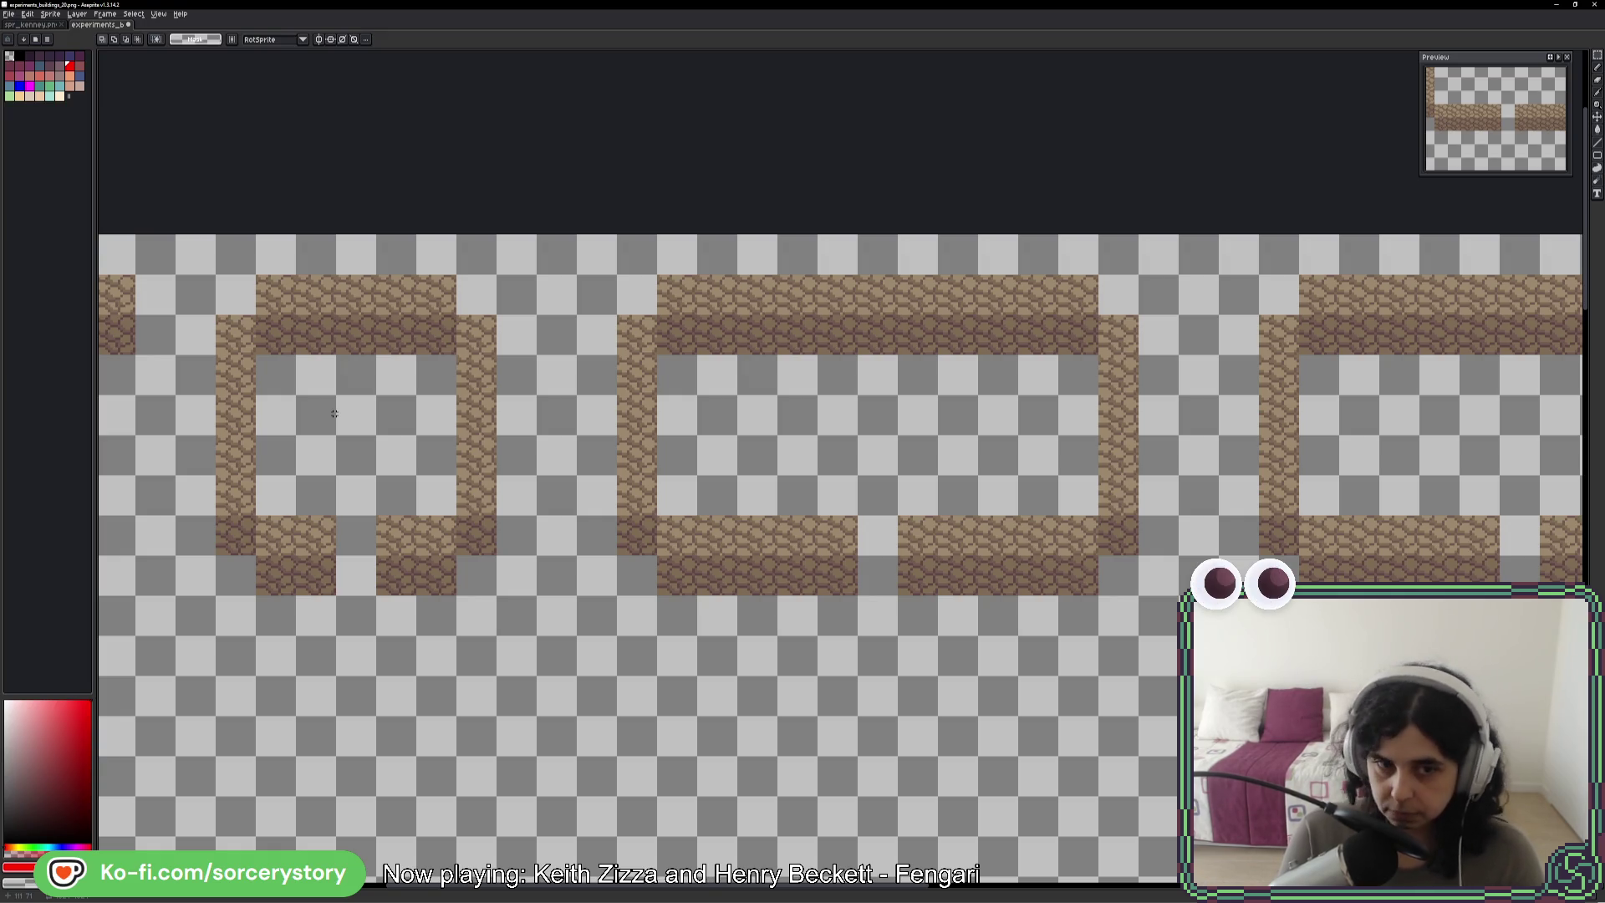
pyautogui.hscroll(-3, 524, 497)
pyautogui.scroll(-1, 524, 496)
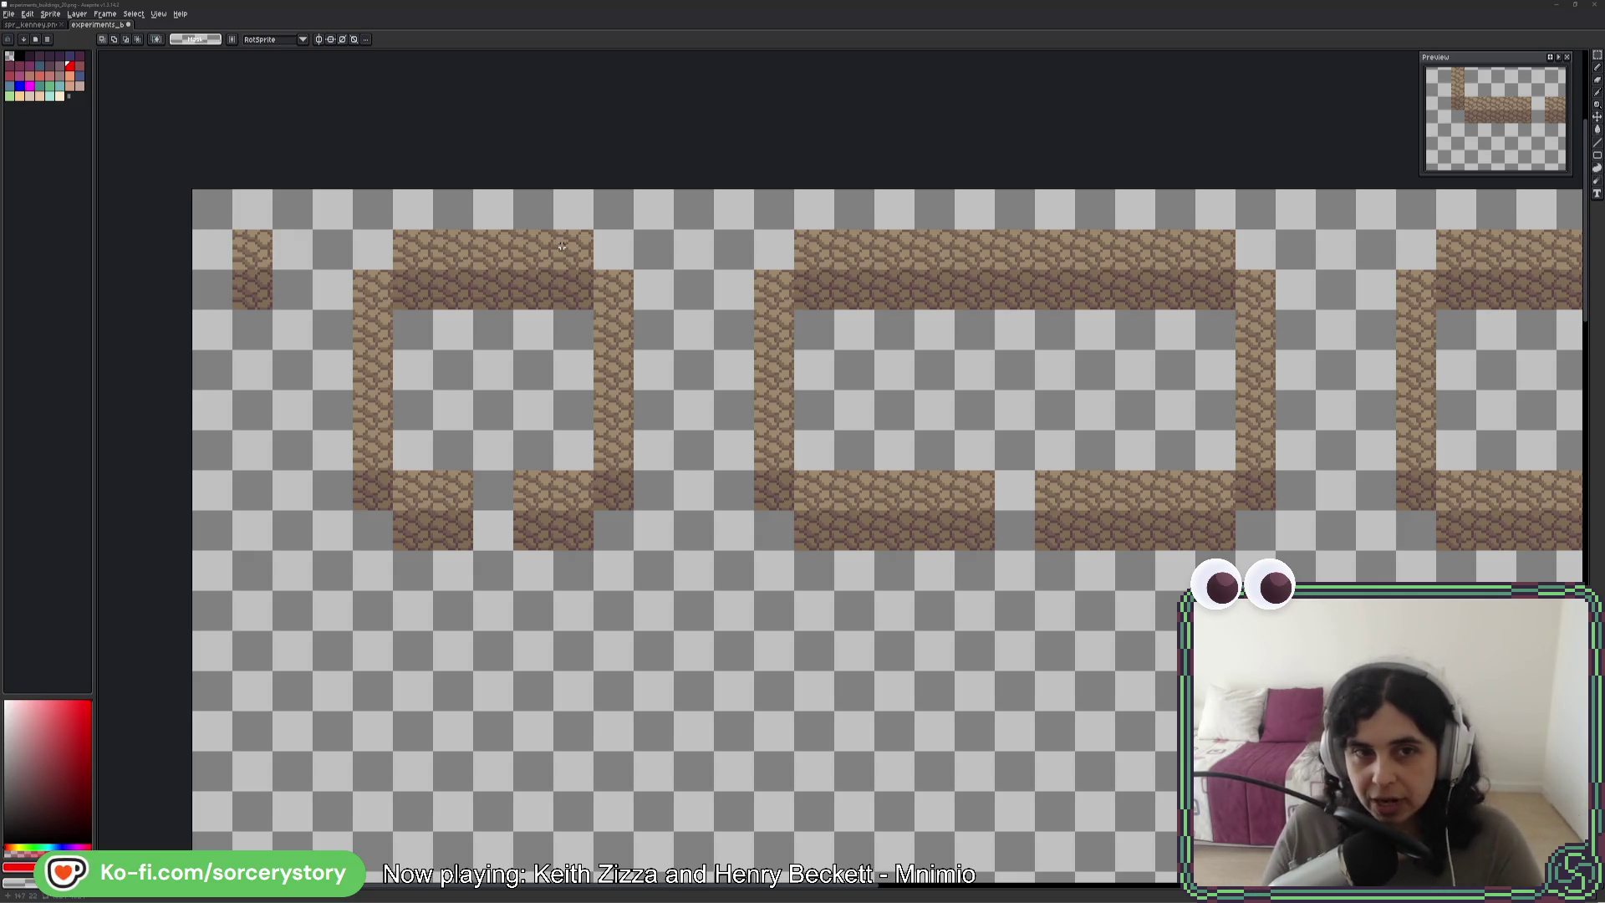
pyautogui.moveTo(559, 245); pyautogui.dragTo(609, 295)
# - Paste a copied stone column below the walls as two diagonally stepped tiles
pyautogui.moveTo(237, 243); pyautogui.dragTo(261, 294)
pyautogui.hotkey('ctrl', 'c')
pyautogui.hotkey('ctrl', 'v')
pyautogui.moveTo(633, 690)
pyautogui.mouseDown()
pyautogui.moveTo(695, 753)
pyautogui.moveTo(783, 625)
pyautogui.mouseUp()
pyautogui.press('Return')
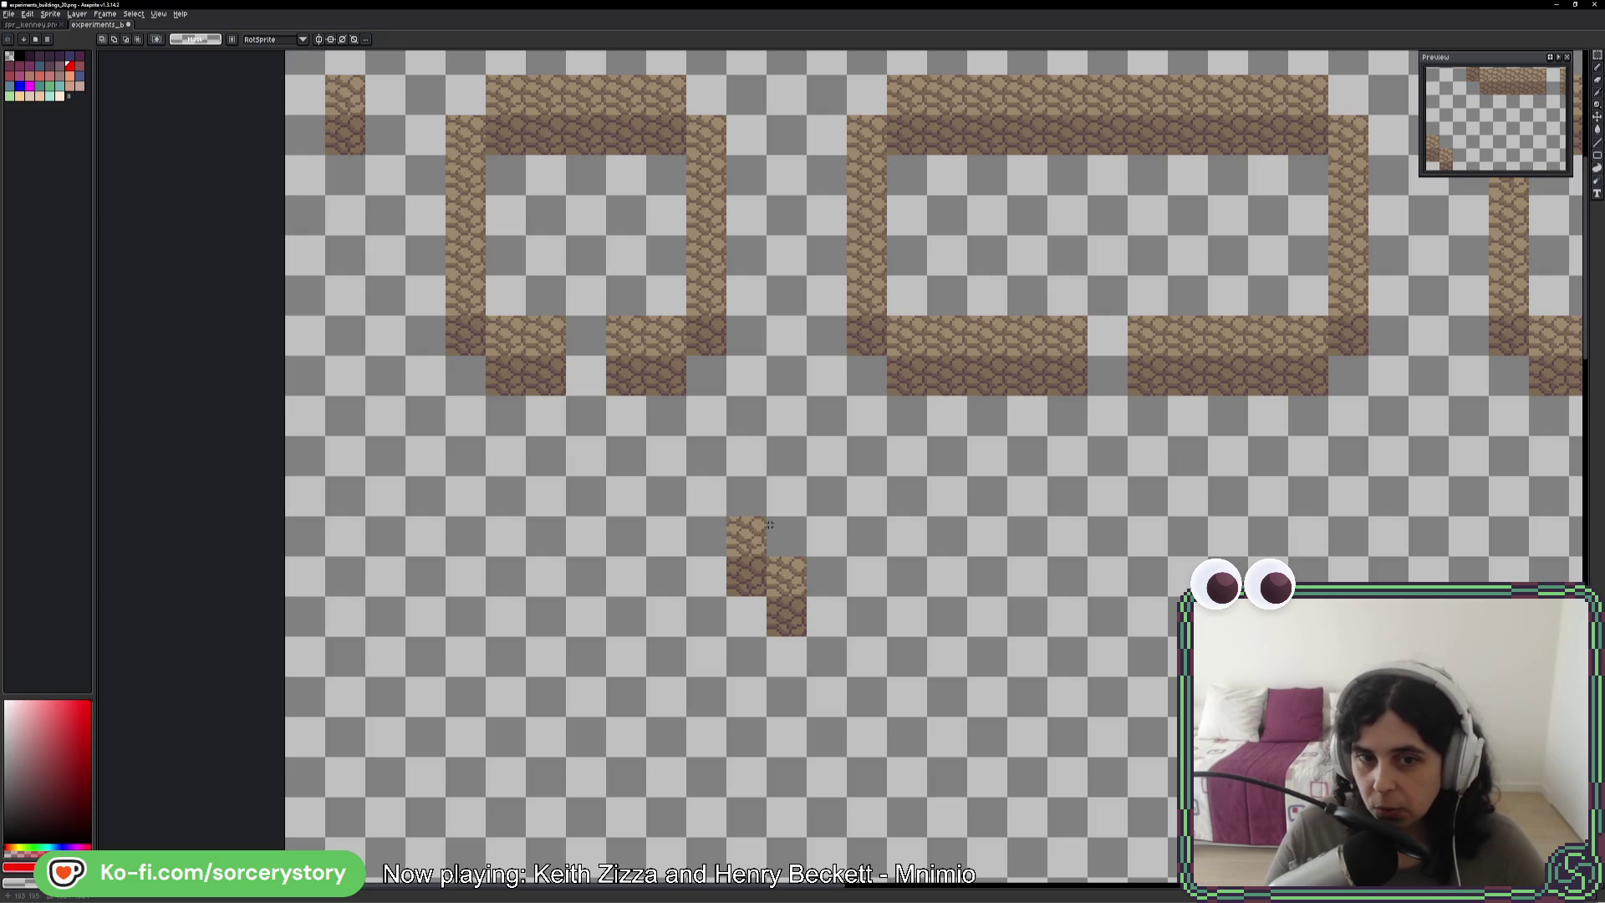
# - Select the new stepped tiles and the left house outline, clearing each selection afterward
pyautogui.moveTo(745, 525); pyautogui.dragTo(801, 582)
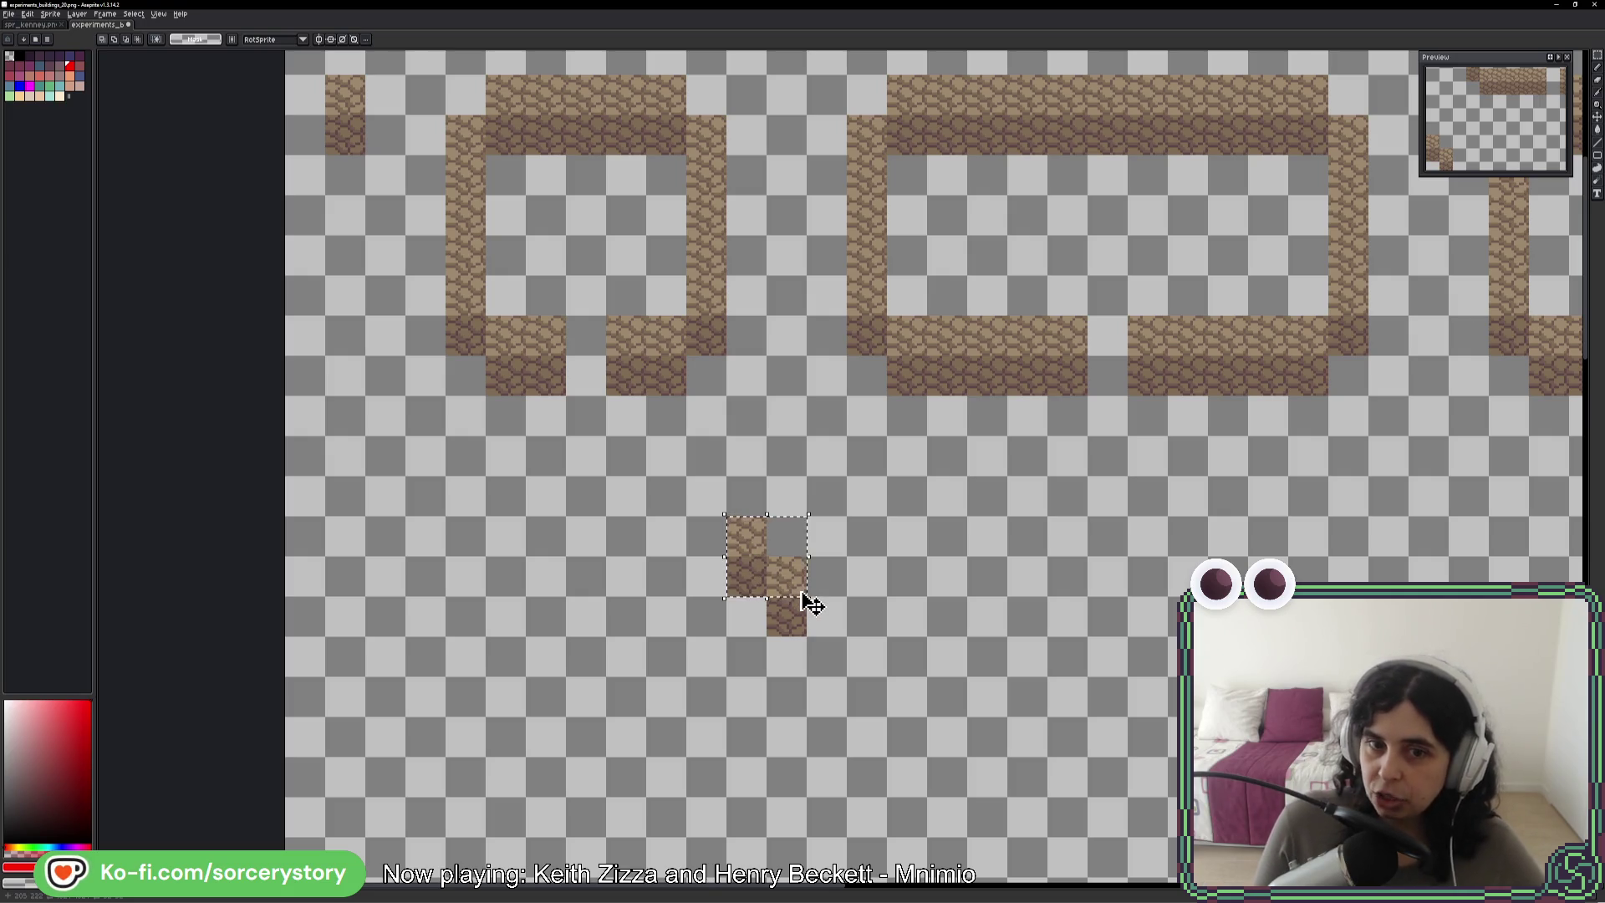
pyautogui.hotkey('ctrl', 'd')
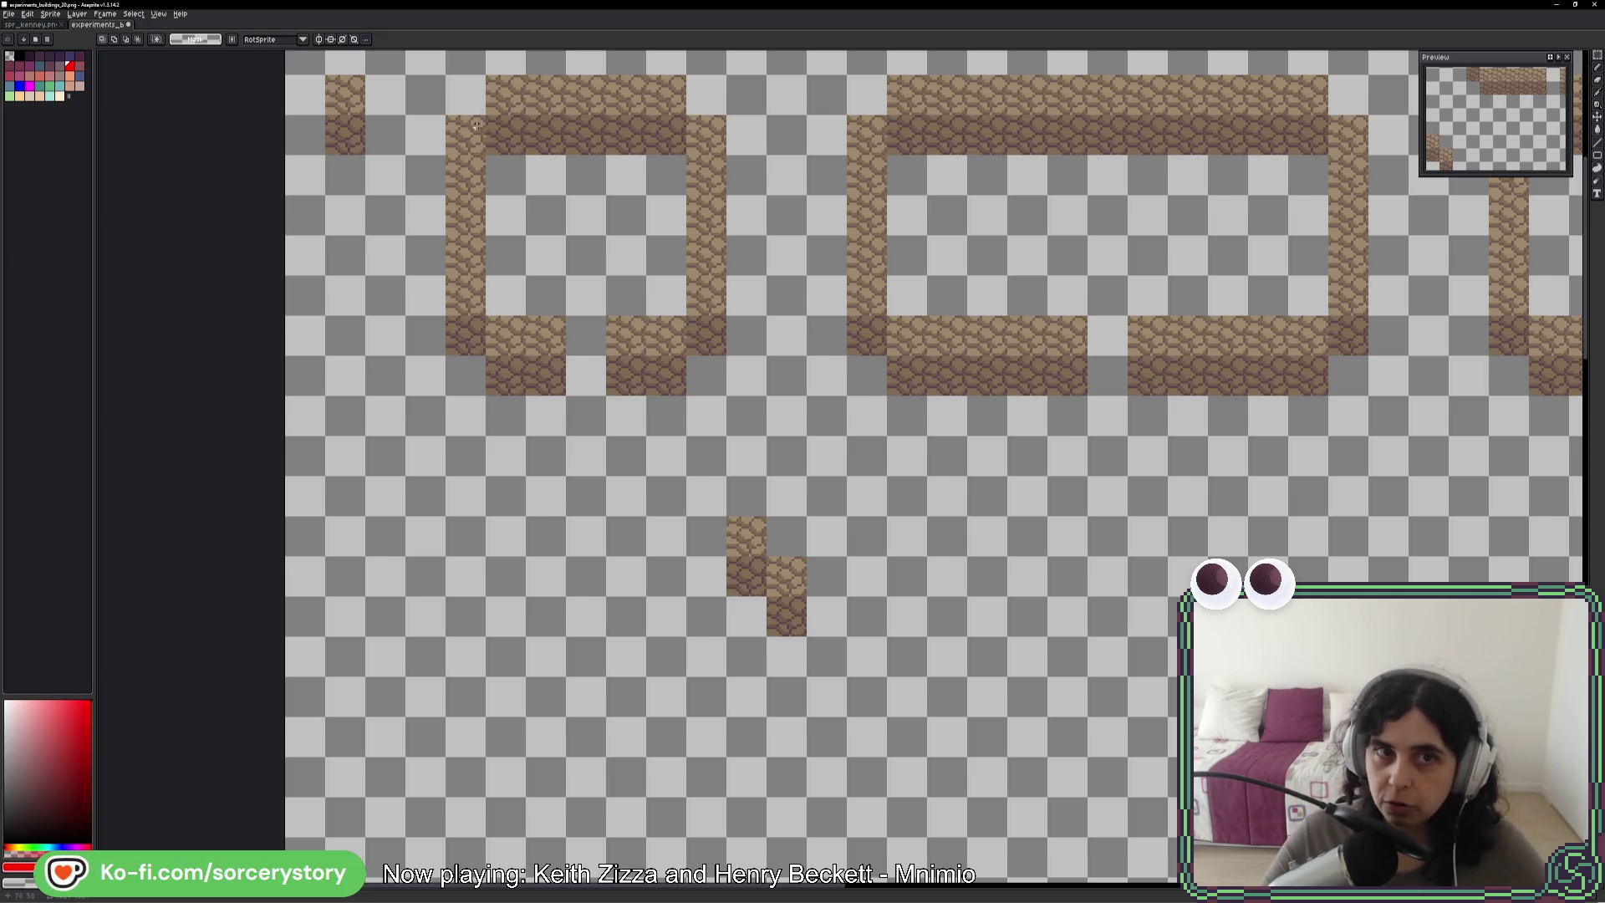
pyautogui.moveTo(469, 98); pyautogui.dragTo(710, 376)
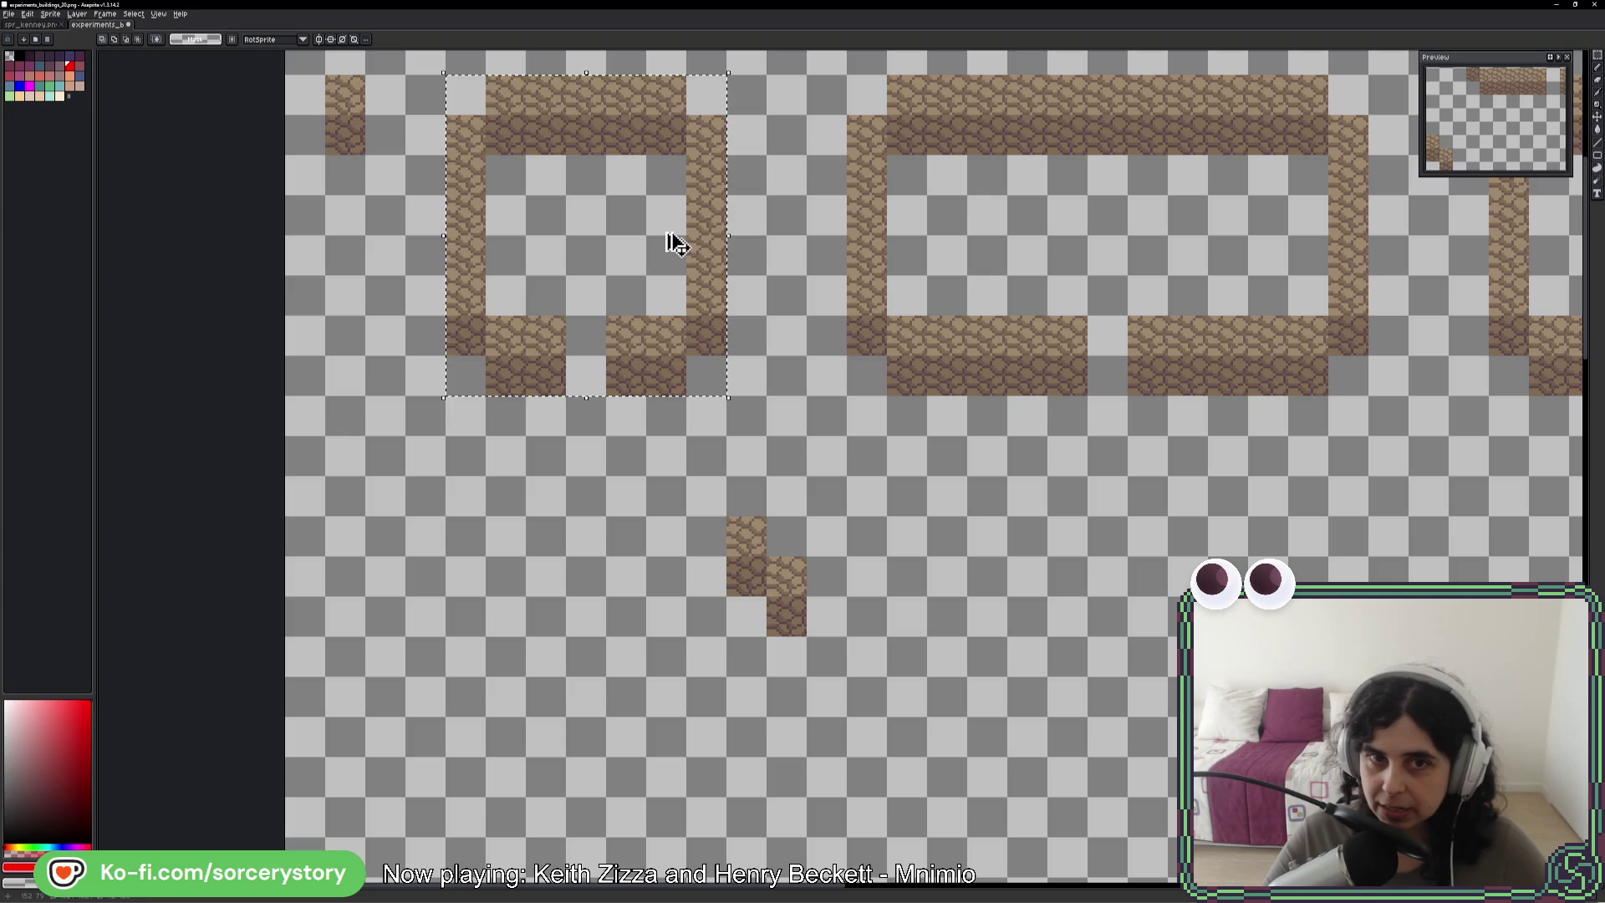
pyautogui.hotkey('ctrl', 'd')
pyautogui.press('i')
pyautogui.hotkey('alt', 'Tab')
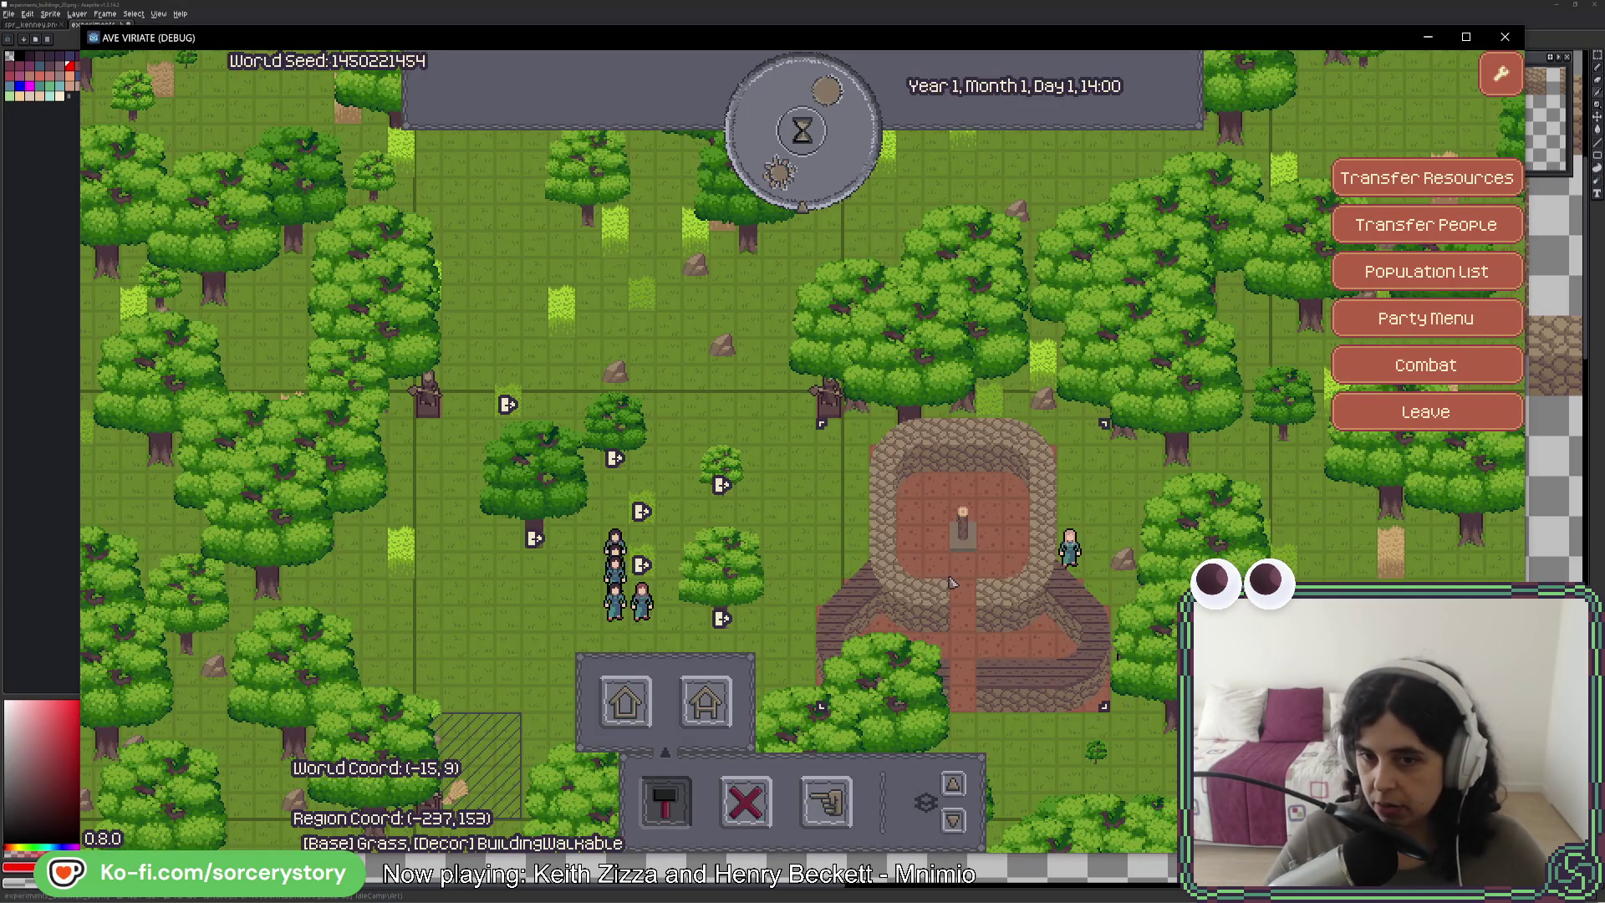
pyautogui.hotkey('alt', 'Tab')
pyautogui.press('m')
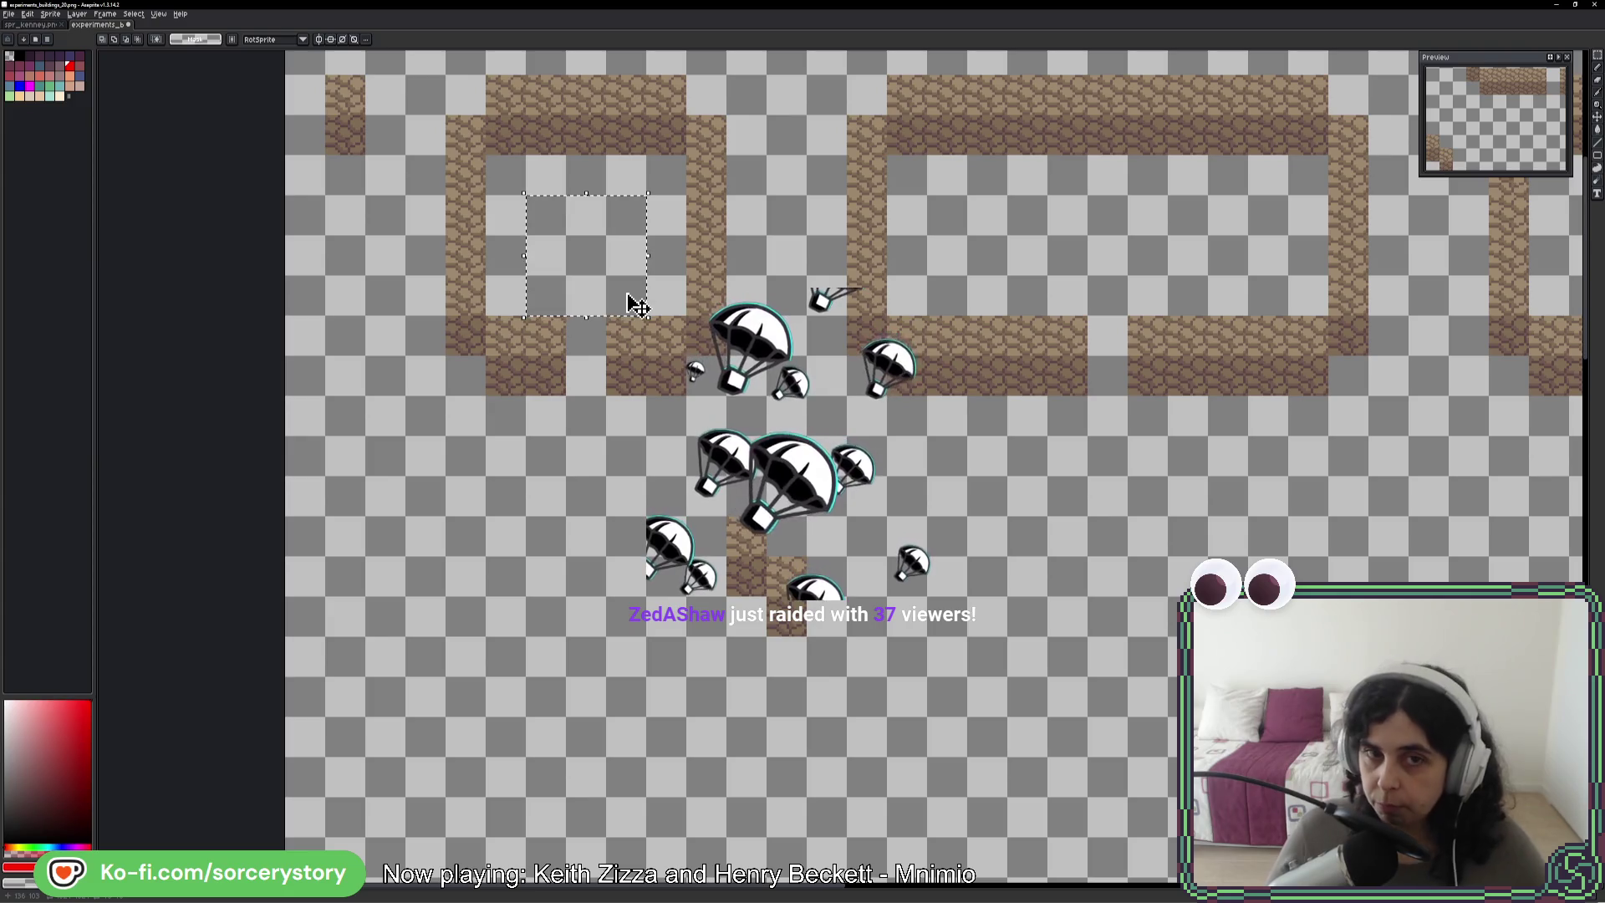
# - Drag a one-tile selection just inside the left building's wall, beside the door gap
pyautogui.moveTo(566, 275); pyautogui.dragTo(608, 316)
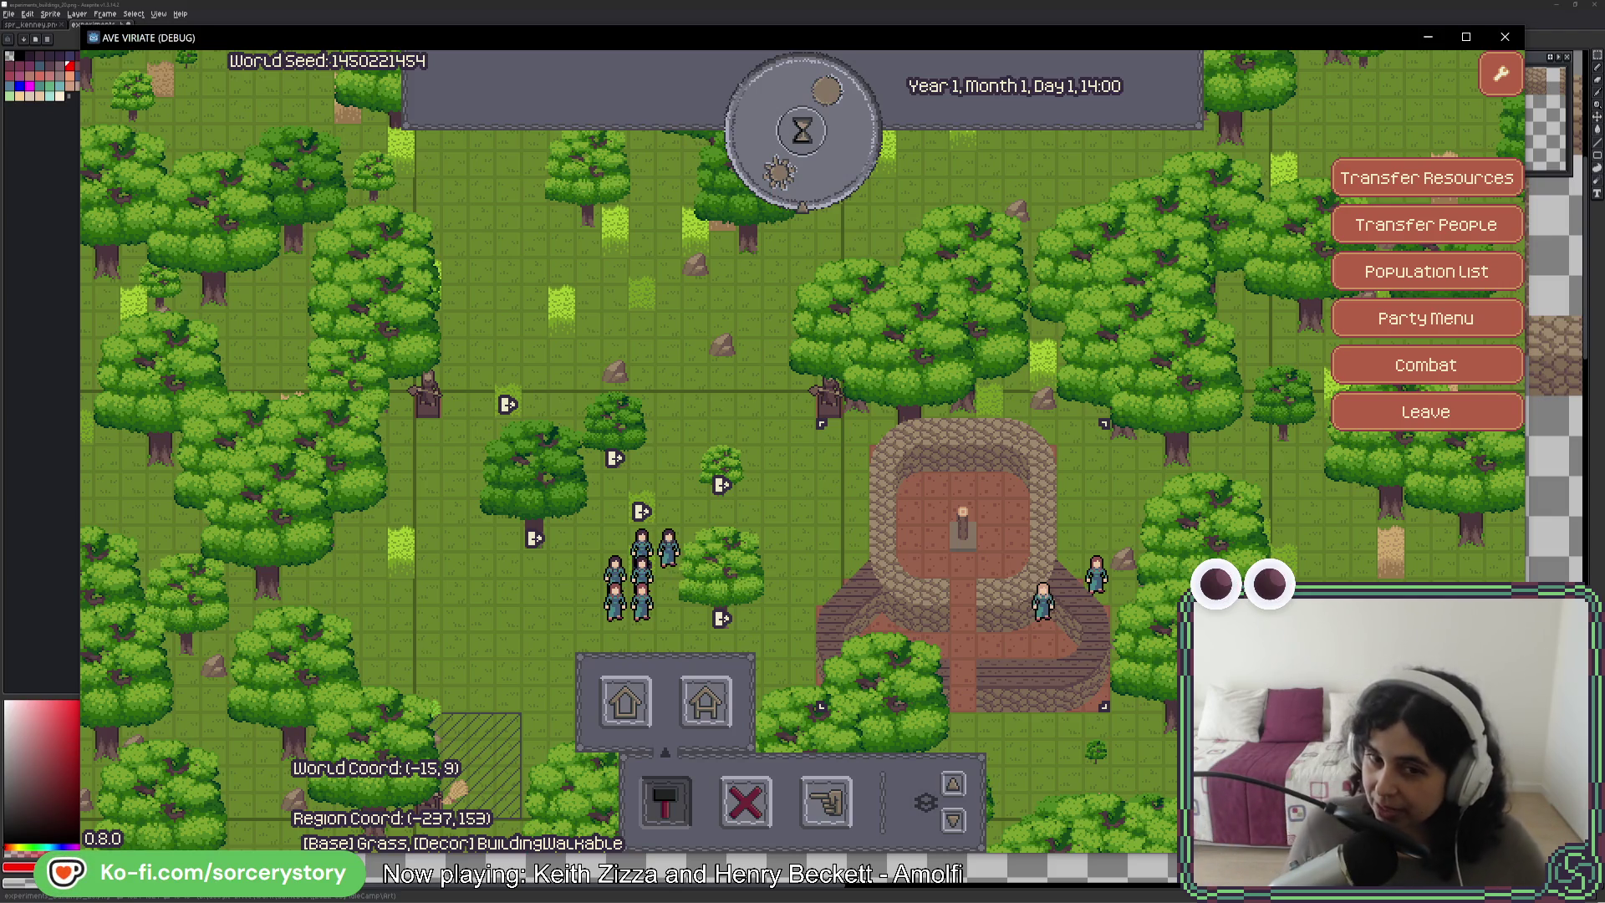
# - Pan across the settlement and open the work-designation options from the bottom toolbar
pyautogui.press('s')
pyautogui.press('d')
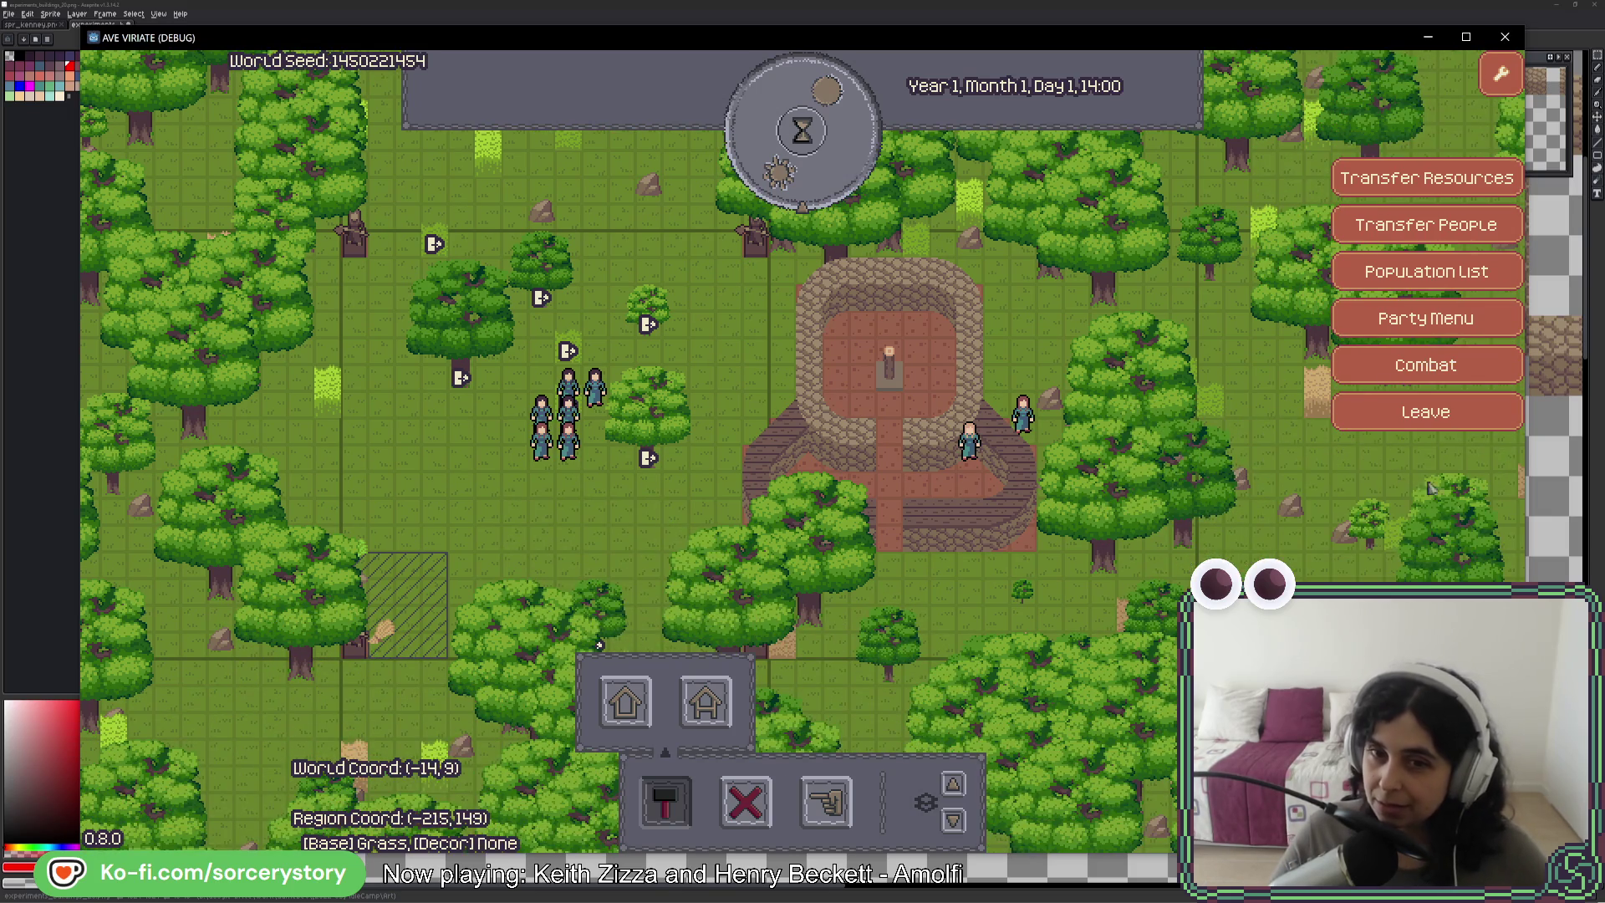
pyautogui.press('a')
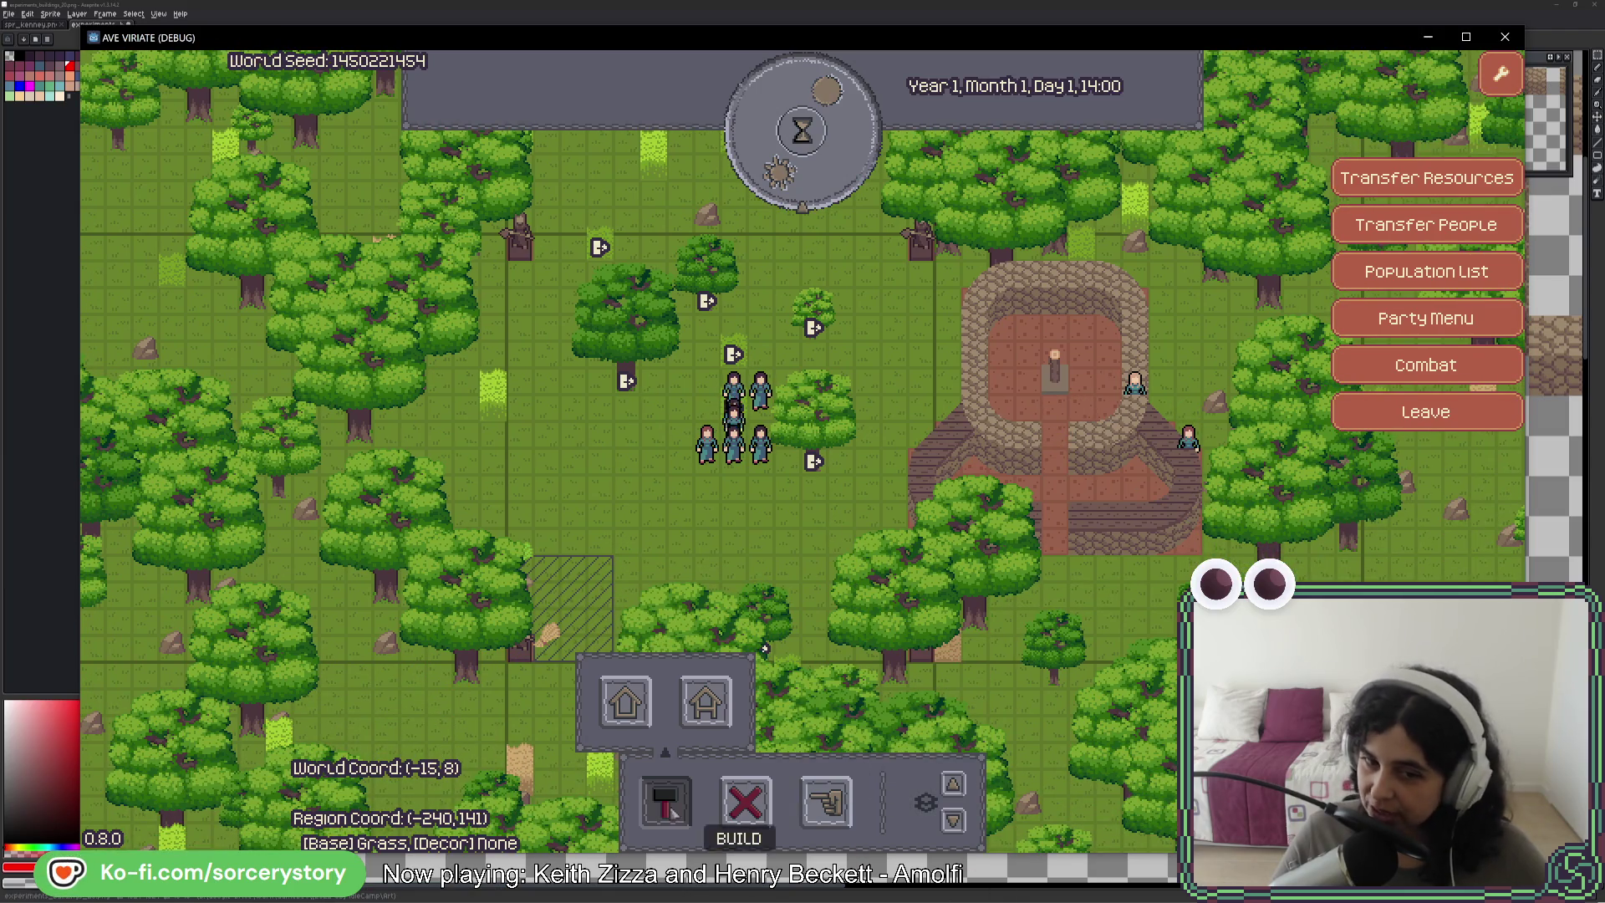
pyautogui.click(829, 800)
# - Mark a rectangular designation area among the trees, then inspect and dismiss a settler
pyautogui.press('w')
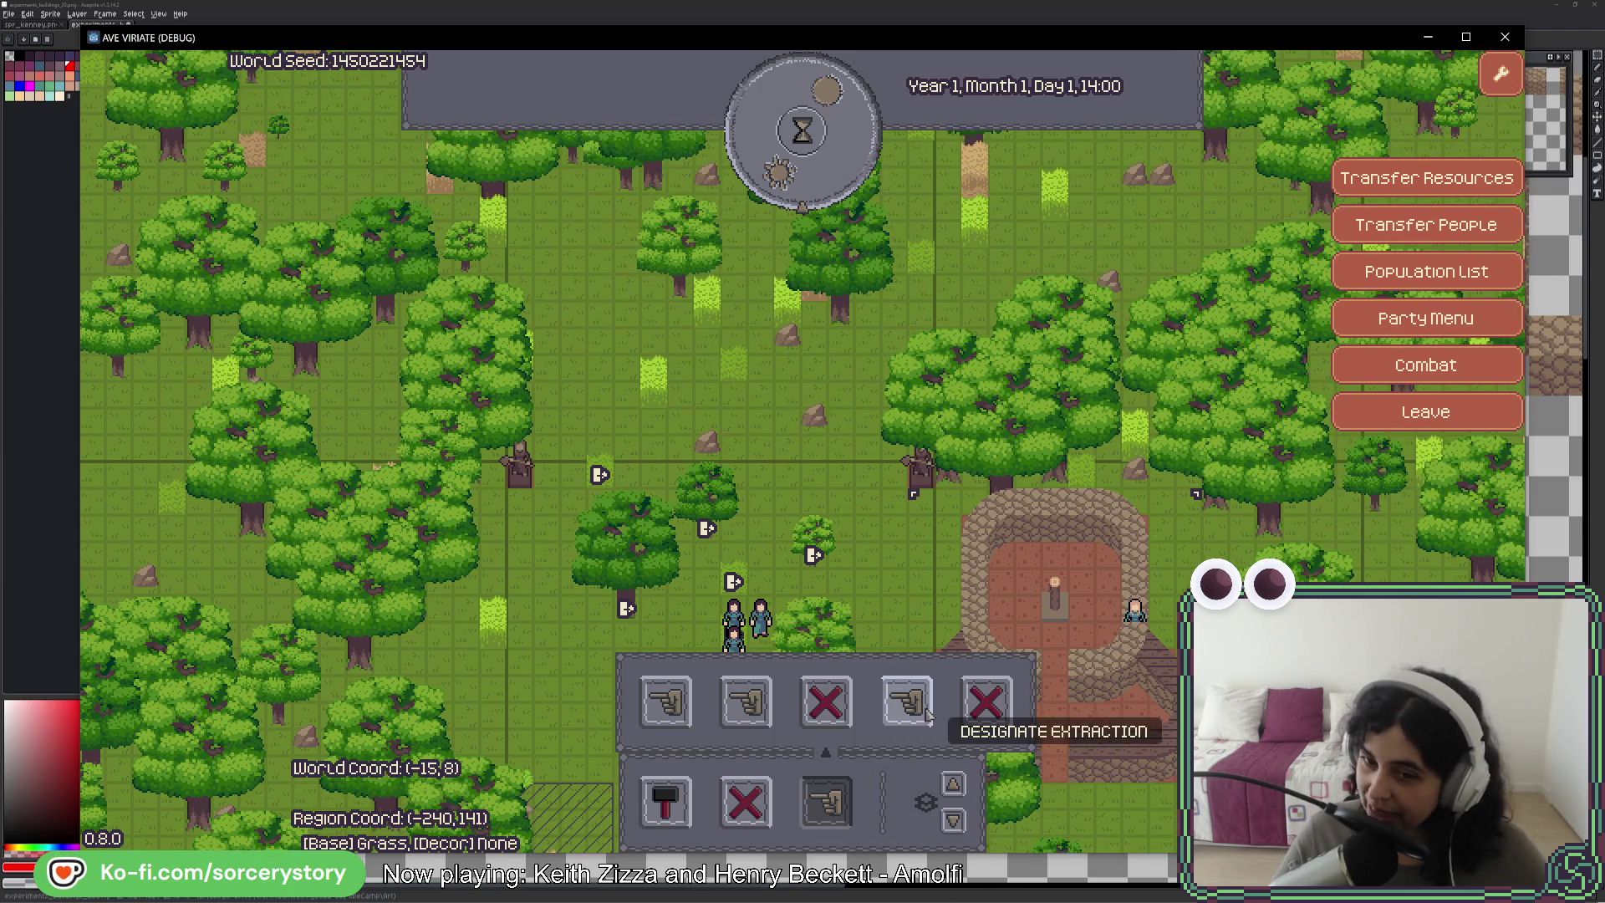
pyautogui.press('a')
pyautogui.press('s')
pyautogui.press('a')
pyautogui.moveTo(287, 236)
pyautogui.mouseDown()
pyautogui.moveTo(451, 367)
pyautogui.moveTo(658, 591)
pyautogui.mouseUp()
pyautogui.click(807, 548)
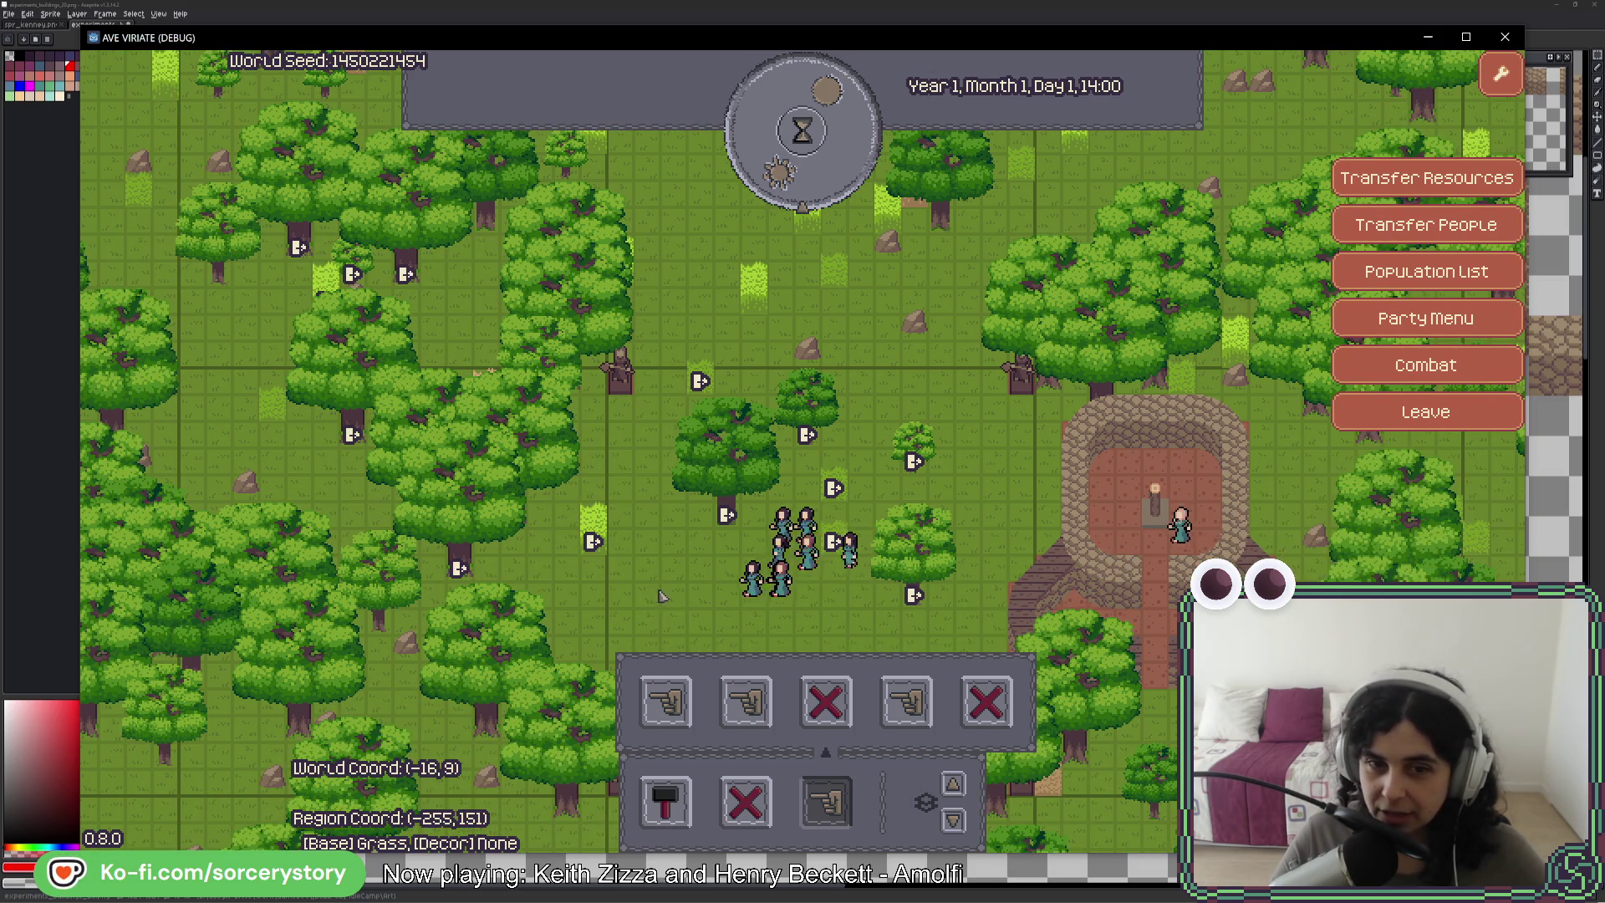
pyautogui.press('s')
pyautogui.click(786, 511)
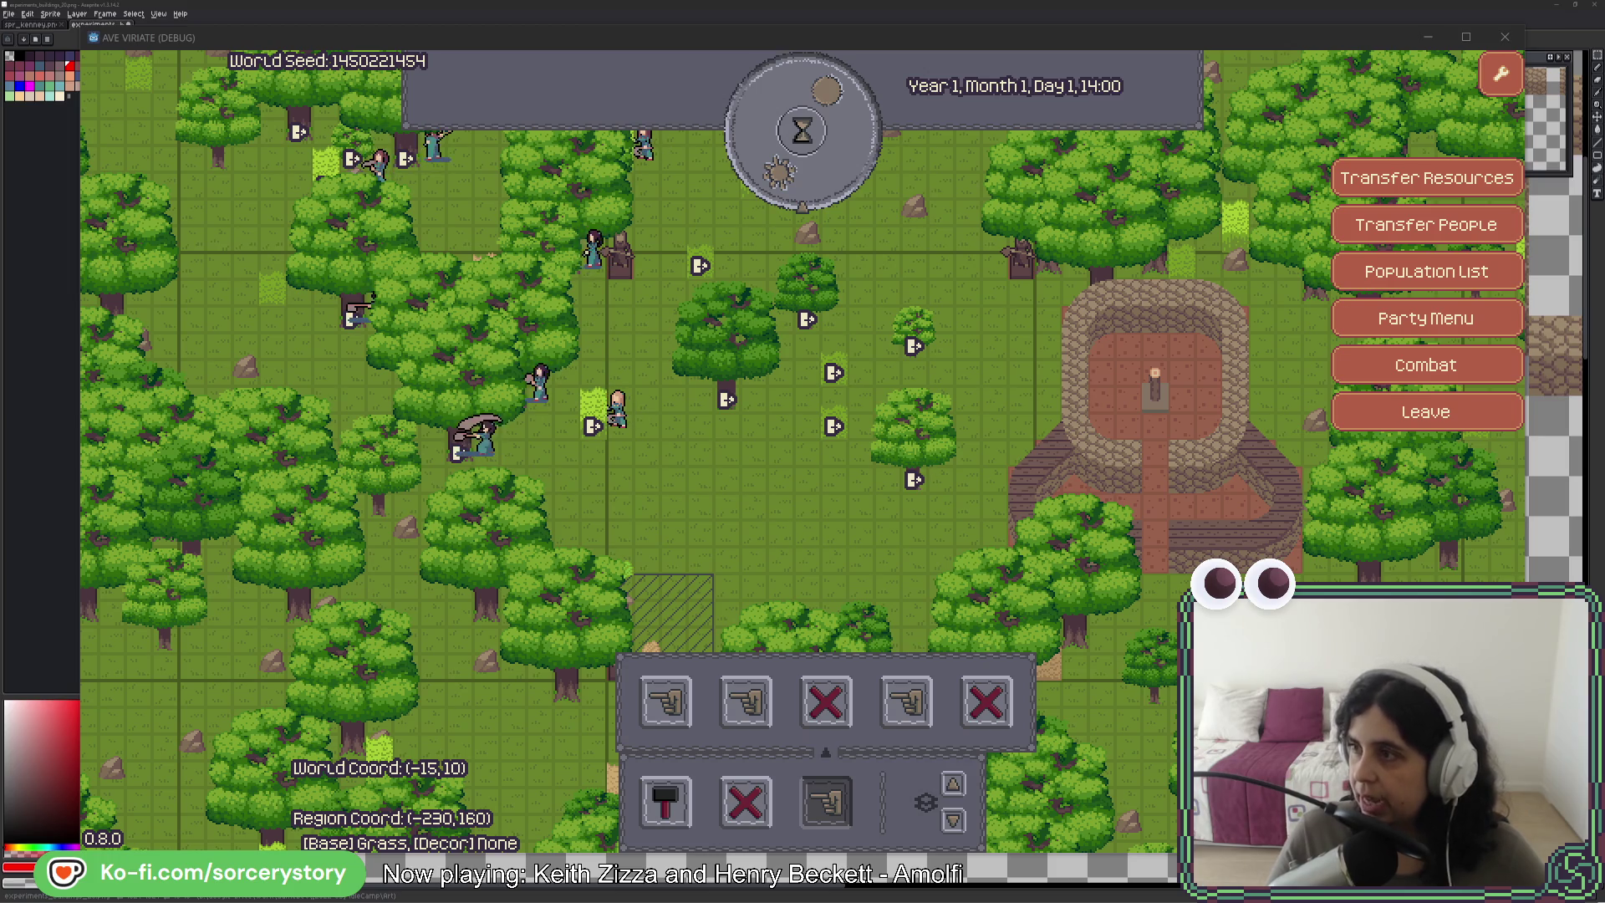
# - Move the Firefox window with the Citânia de Santa Luzia aerial photo over the game and view it at 100%
pyautogui.moveTo(1040, 70); pyautogui.dragTo(675, 62)
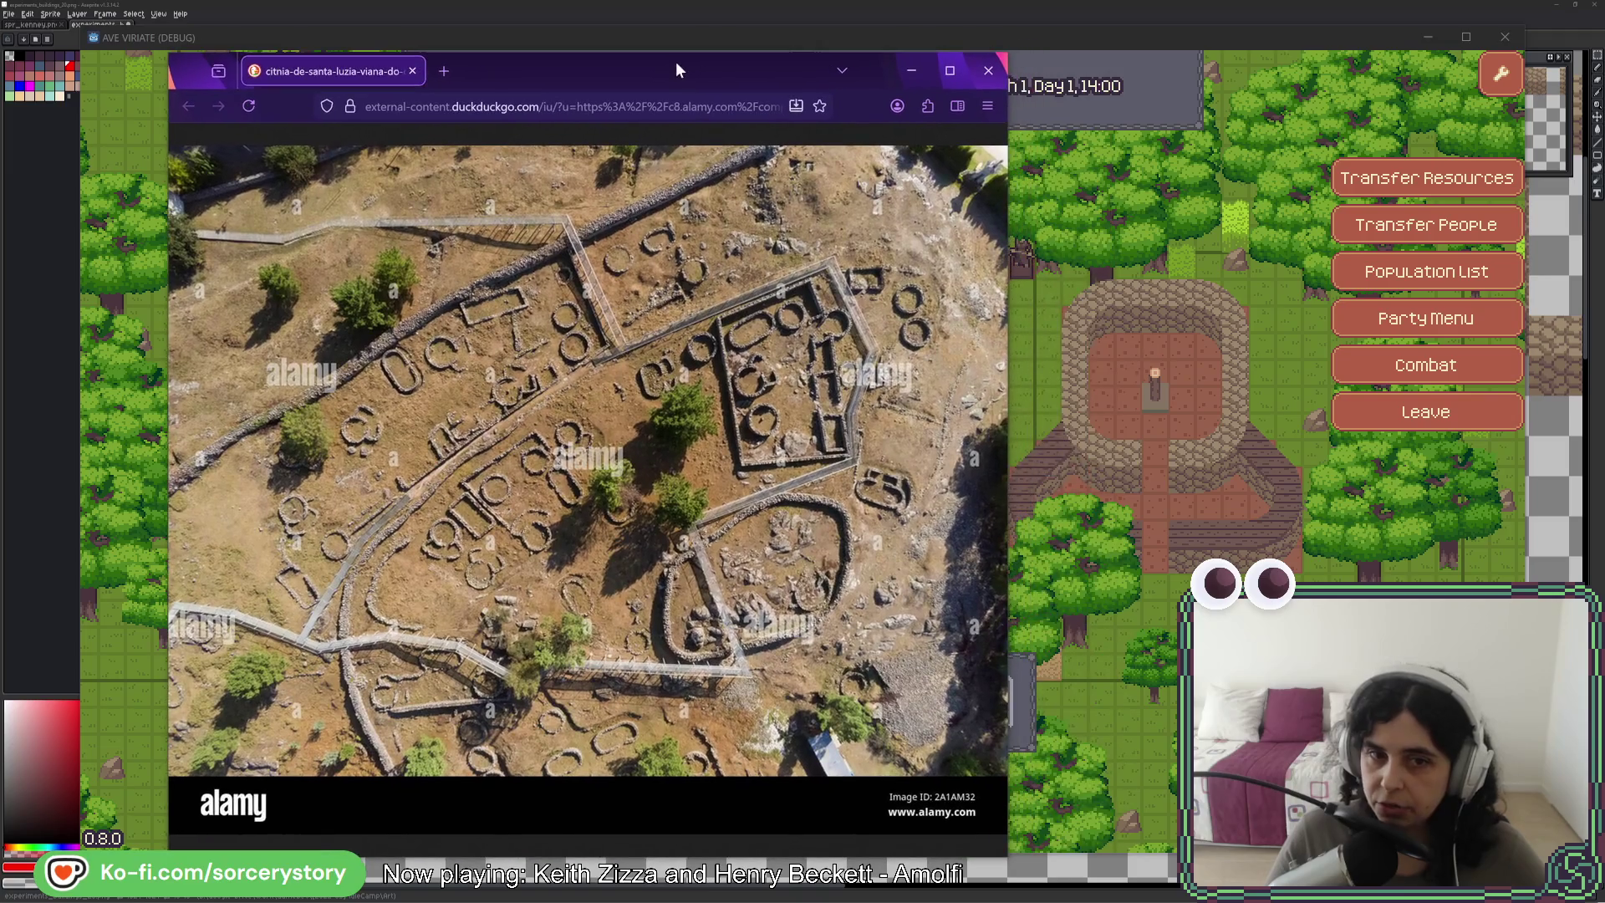
pyautogui.click(788, 405)
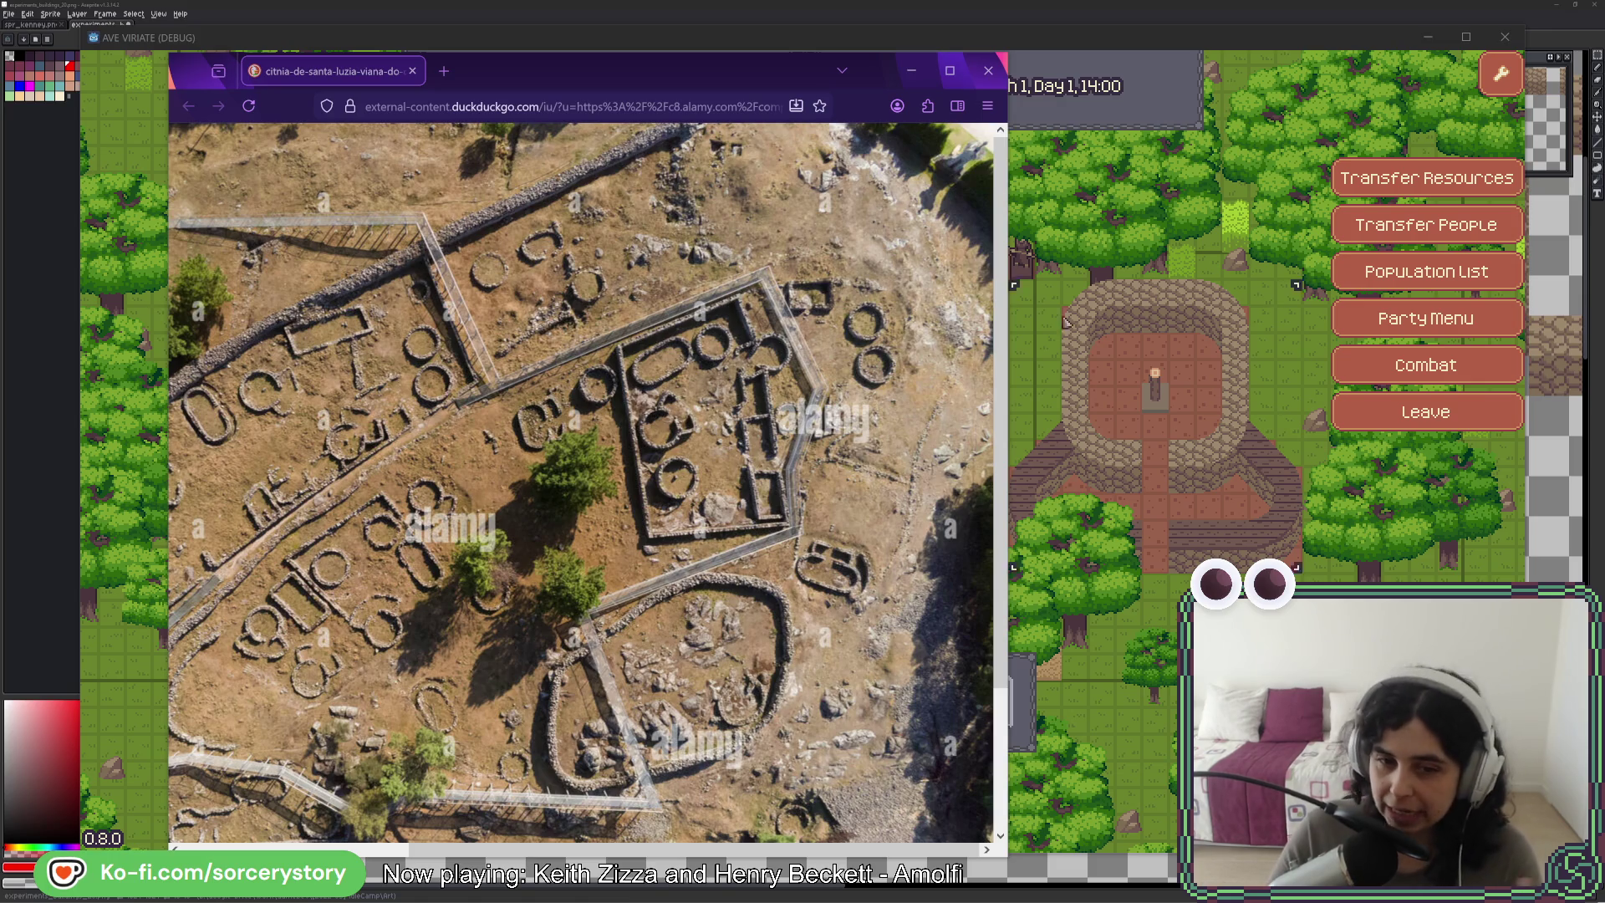
pyautogui.scroll(-3, 622, 398)
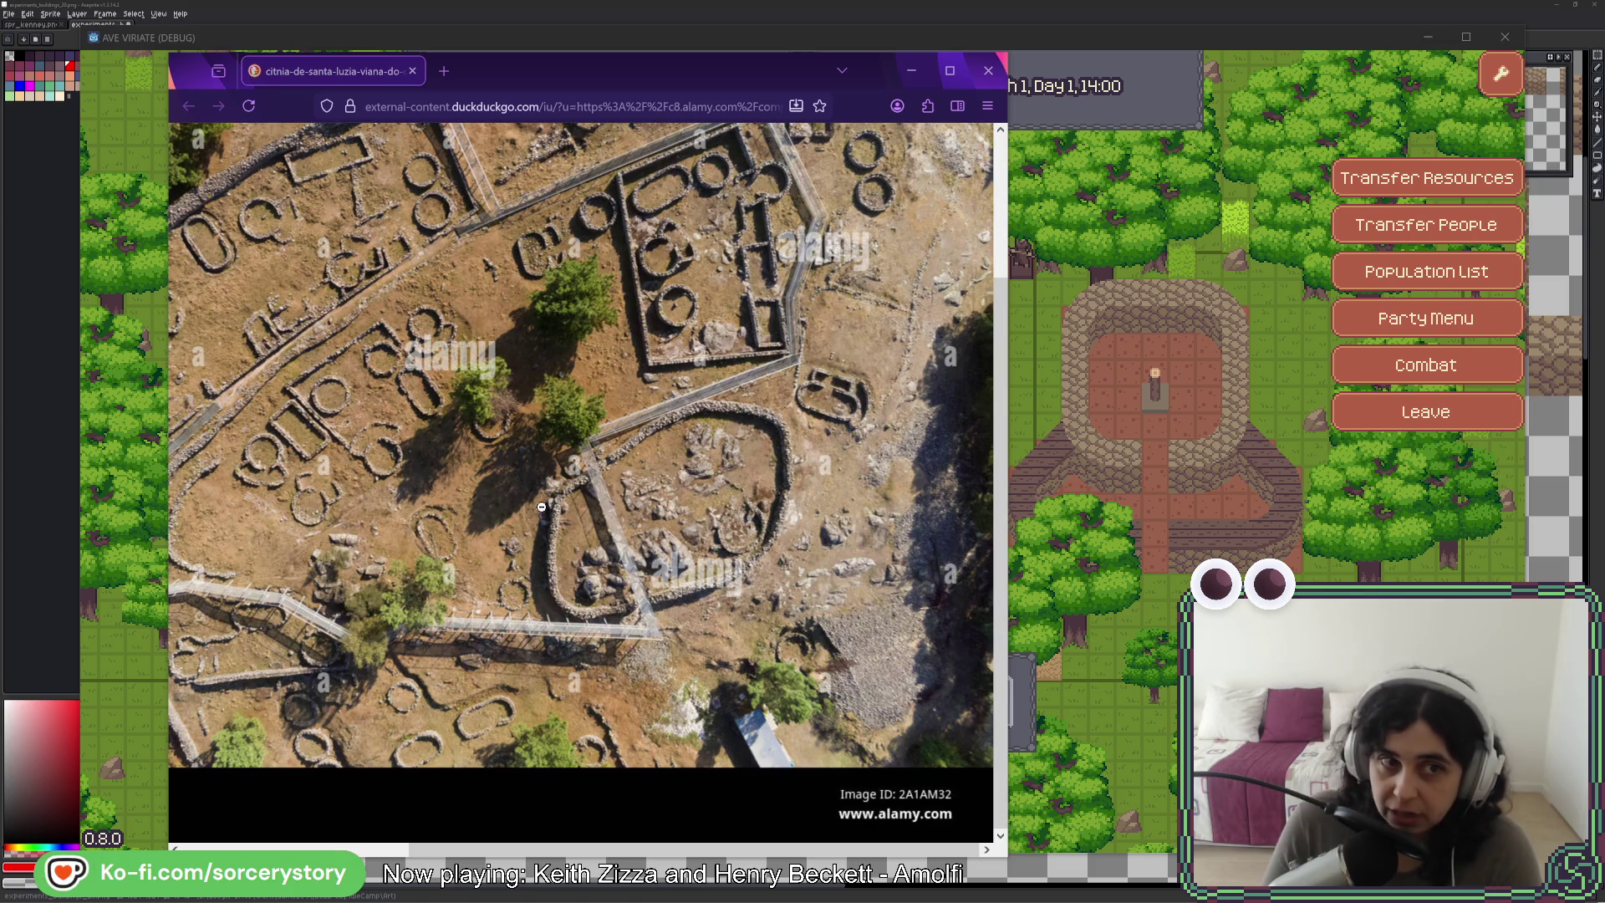
pyautogui.scroll(3, 482, 401)
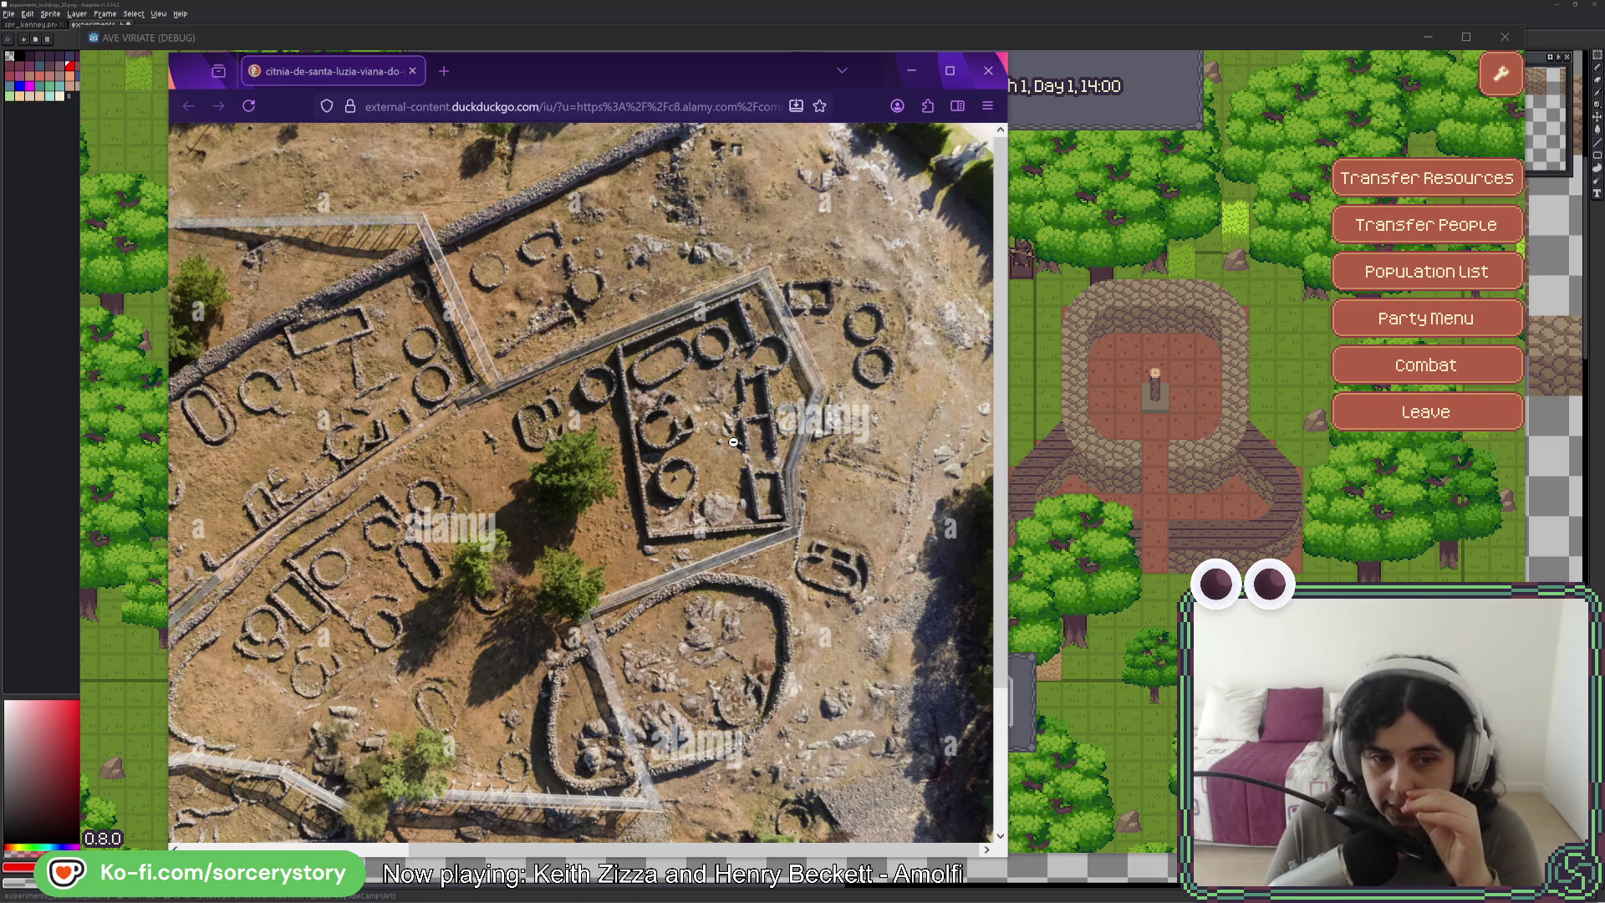
# - Look over the left side of the hillfort photo's oval house foundations, then fit the photo to the window
pyautogui.scroll(-2, 461, 586)
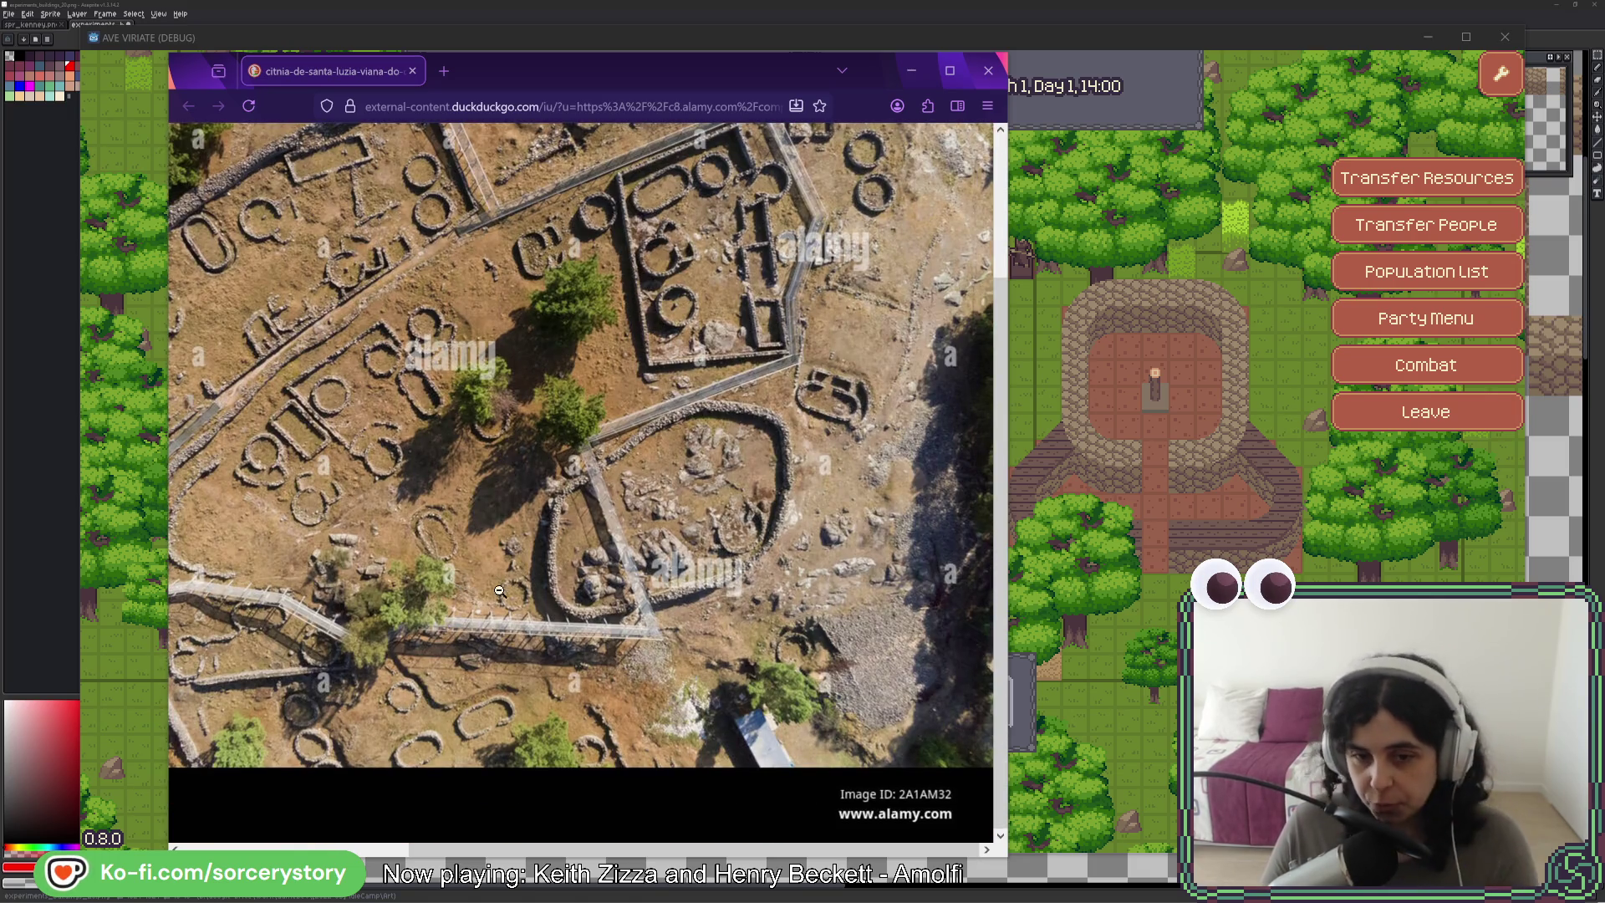
pyautogui.scroll(1, 711, 650)
pyautogui.moveTo(737, 851); pyautogui.dragTo(509, 853)
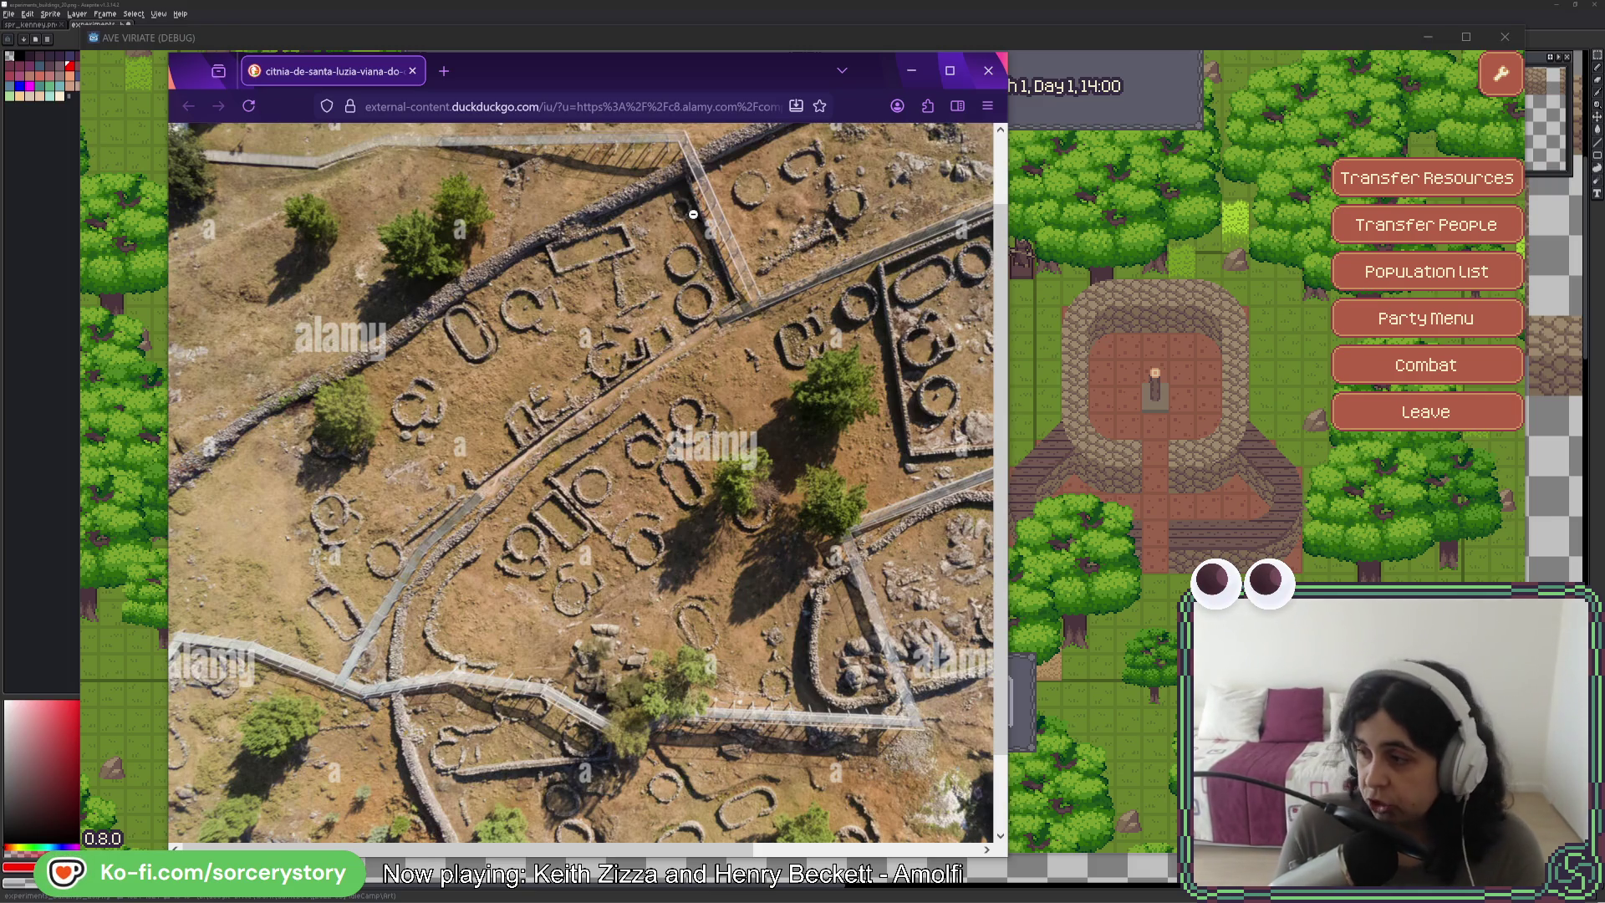
pyautogui.click(650, 273)
# - Back in Aseprite, marquee-select an empty canvas rectangle below the cobblestone wall outlines
pyautogui.click(630, 23)
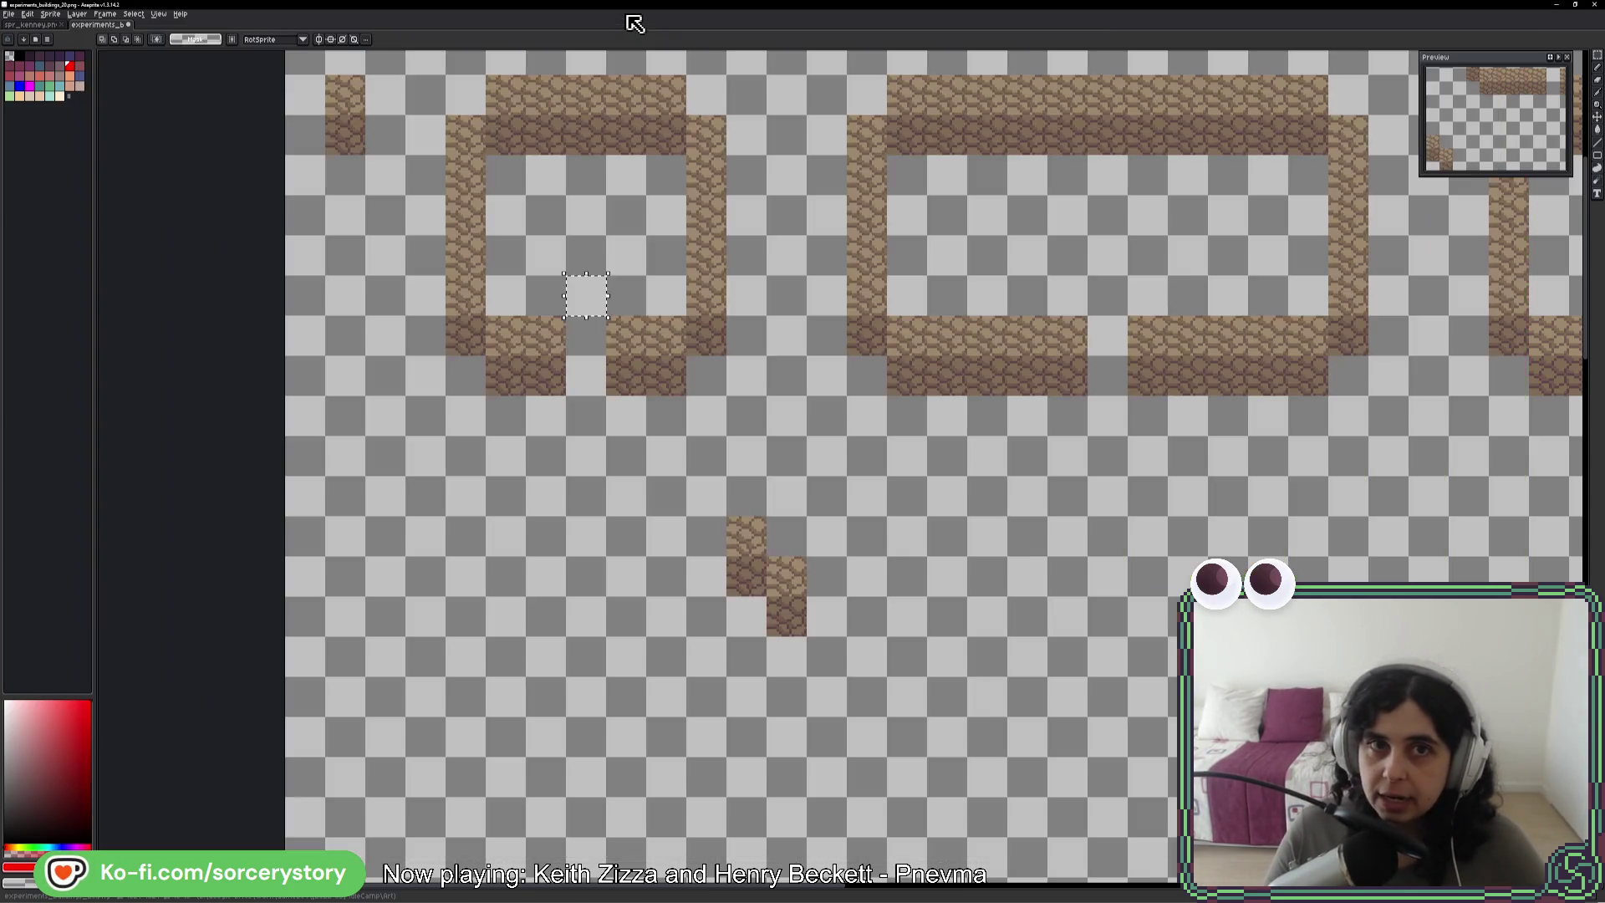
pyautogui.moveTo(1121, 252); pyautogui.dragTo(1026, 332)
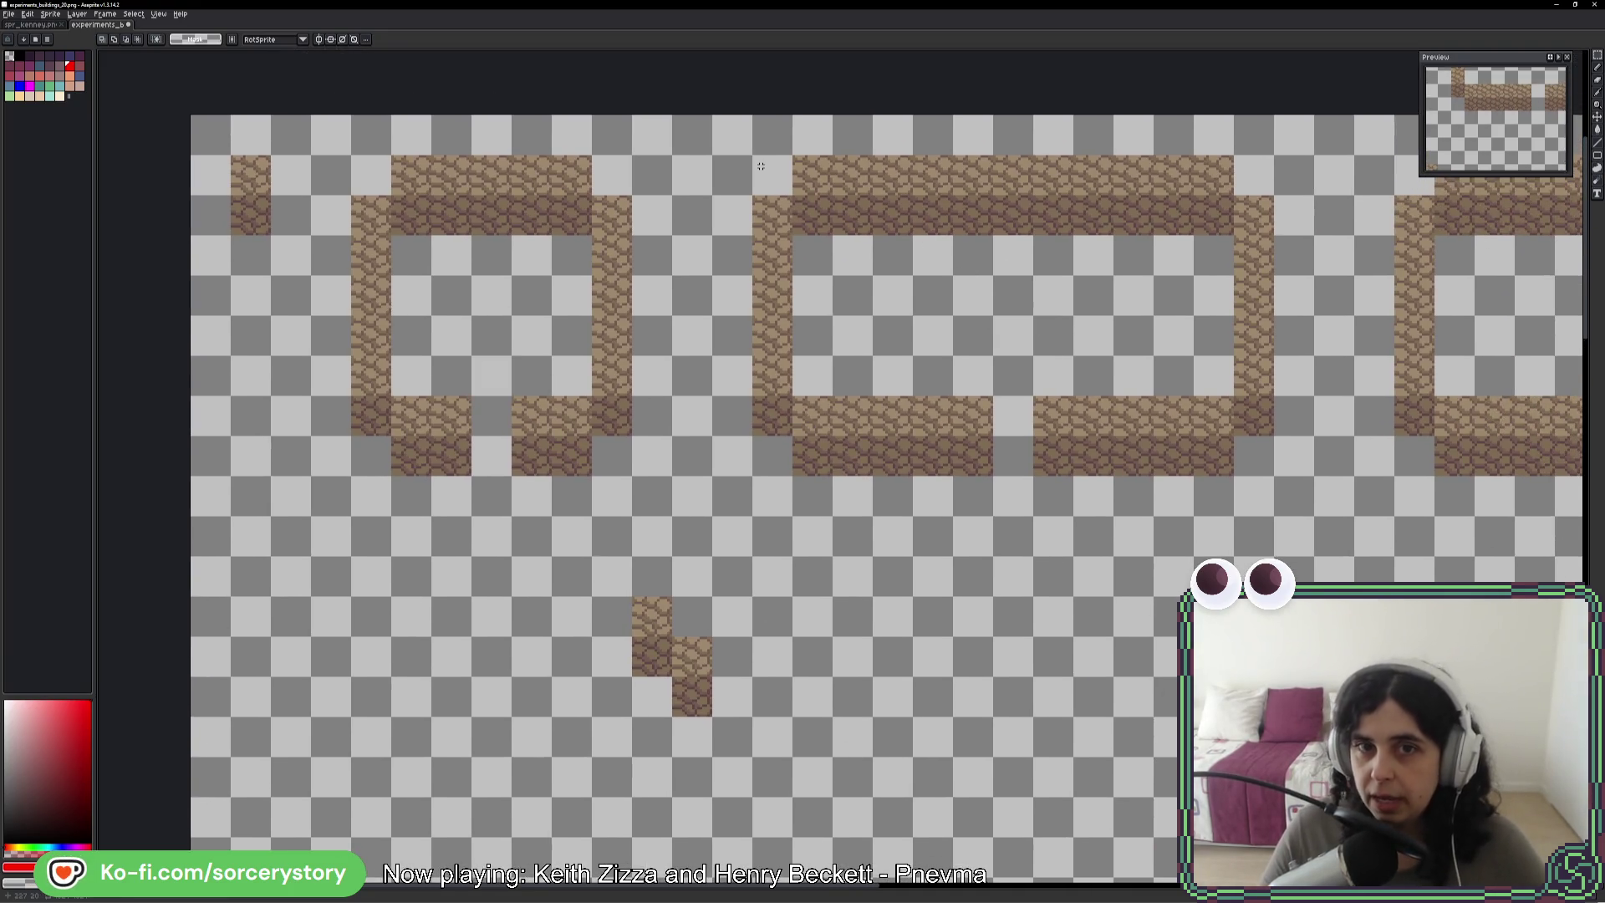
pyautogui.hotkey('alt', 'Tab')
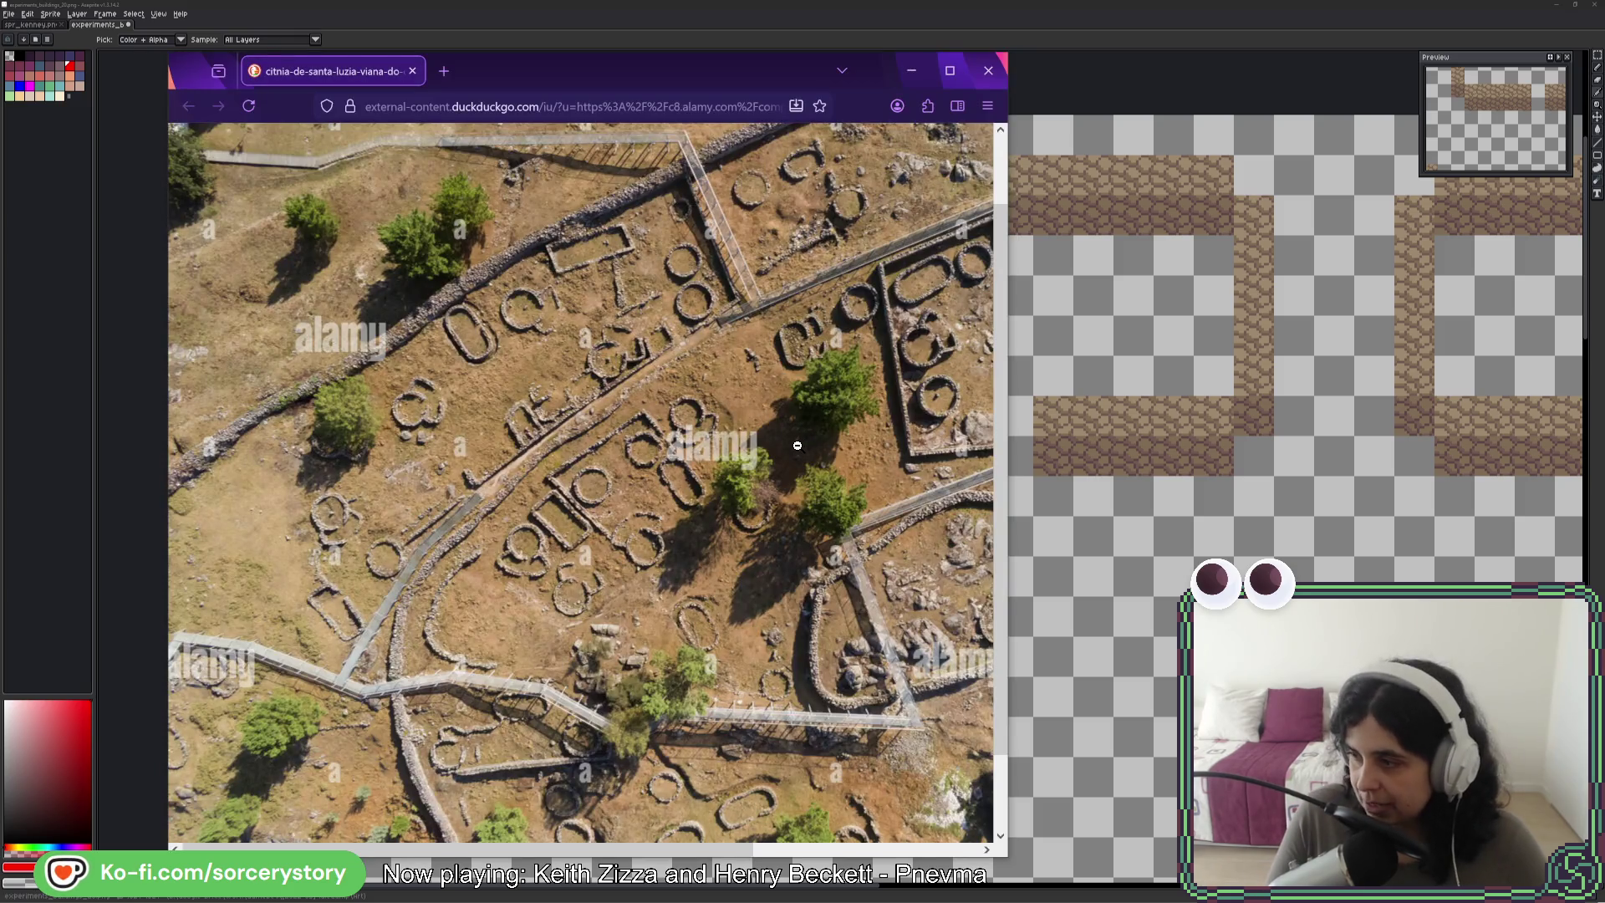
pyautogui.hscroll(5, 693, 422)
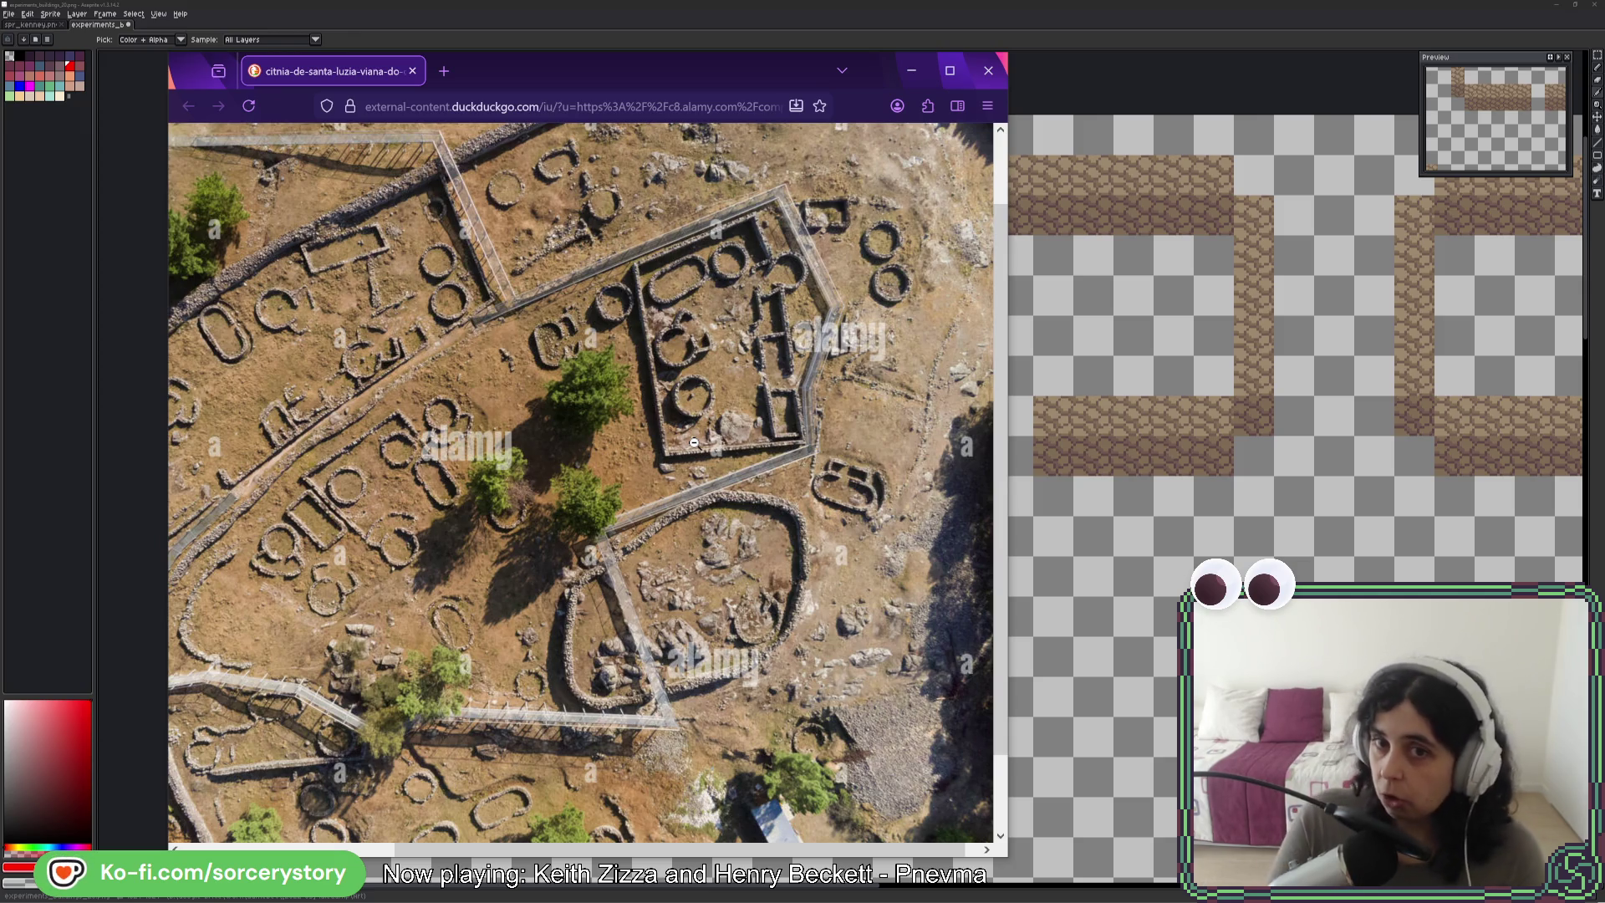
pyautogui.press('m')
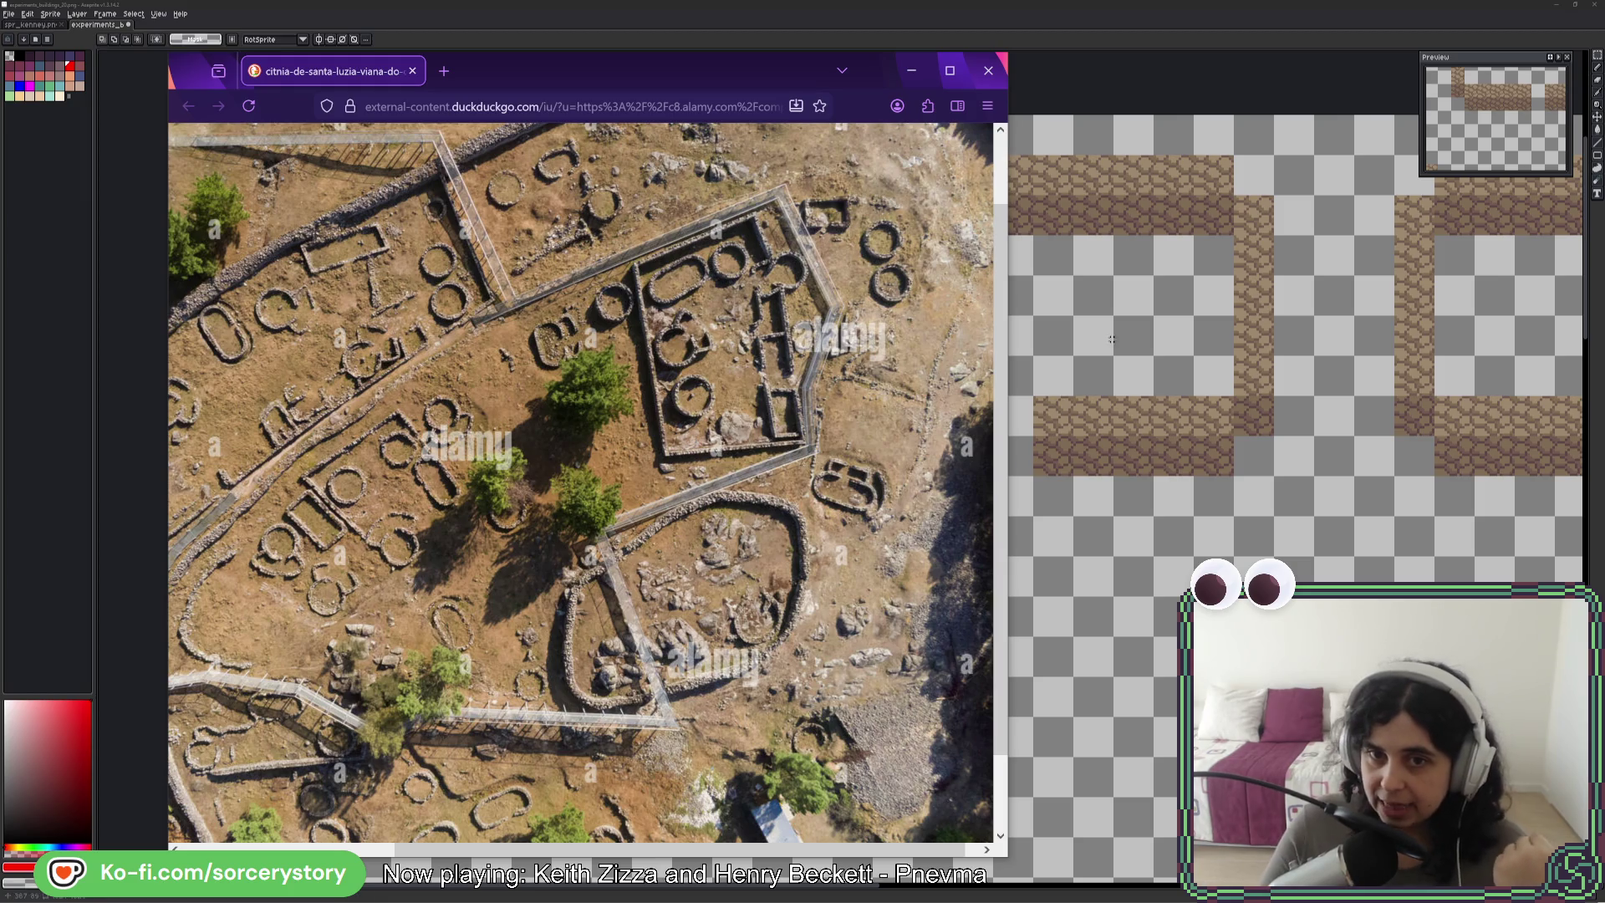
pyautogui.click(1103, 50)
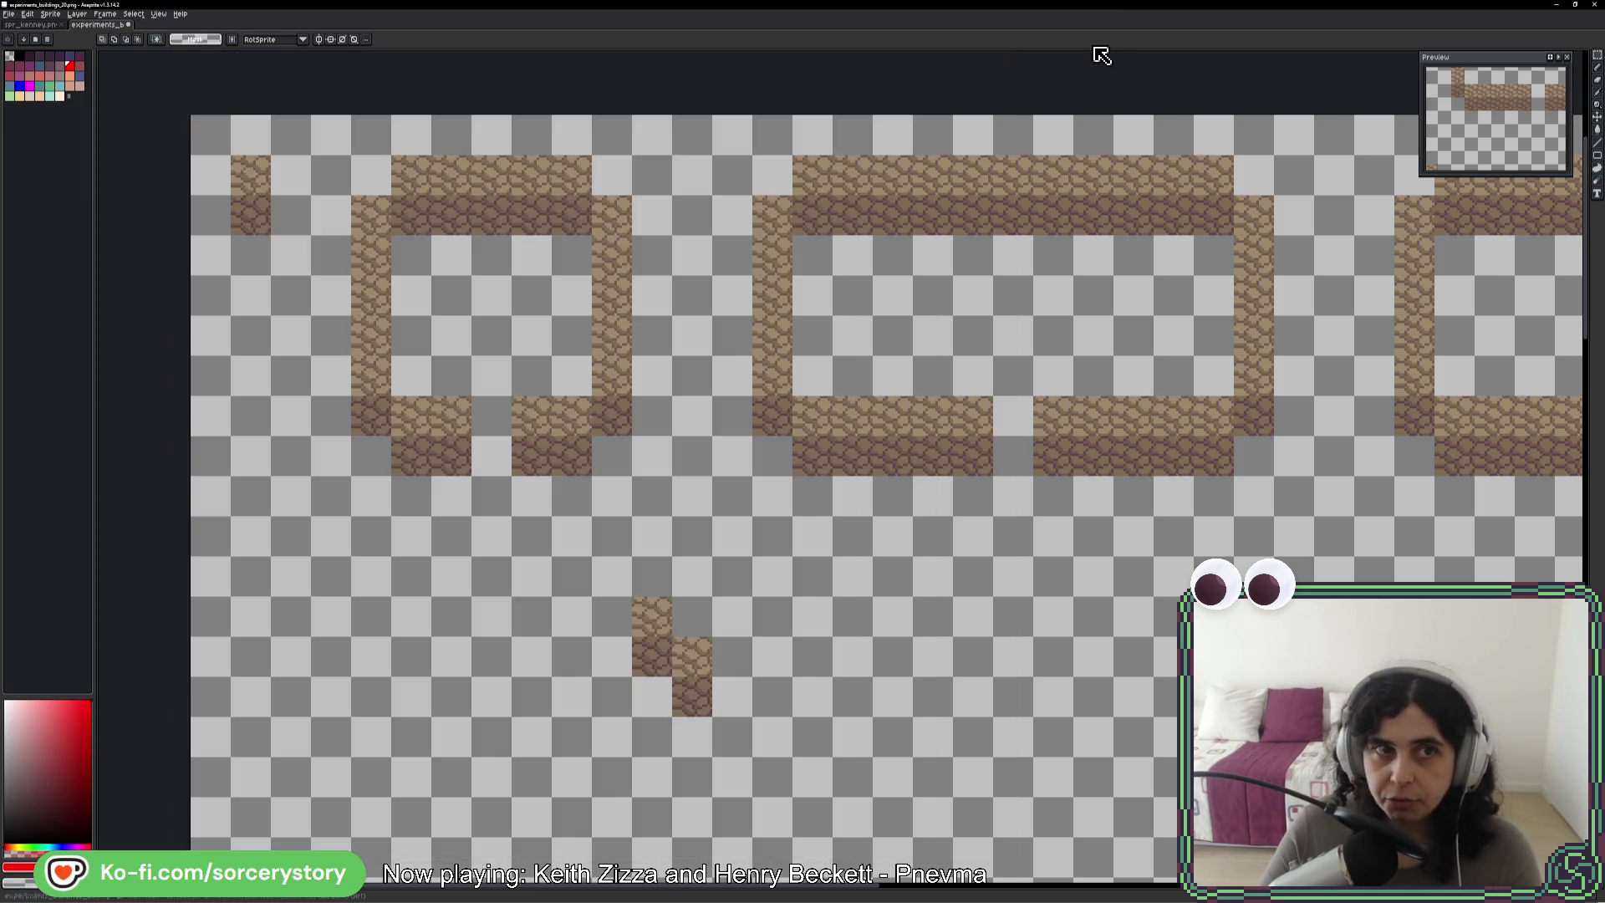
pyautogui.scroll(-5, 1079, 585)
pyautogui.moveTo(772, 377)
pyautogui.mouseDown()
pyautogui.moveTo(1078, 598)
pyautogui.moveTo(1254, 698)
pyautogui.mouseUp()
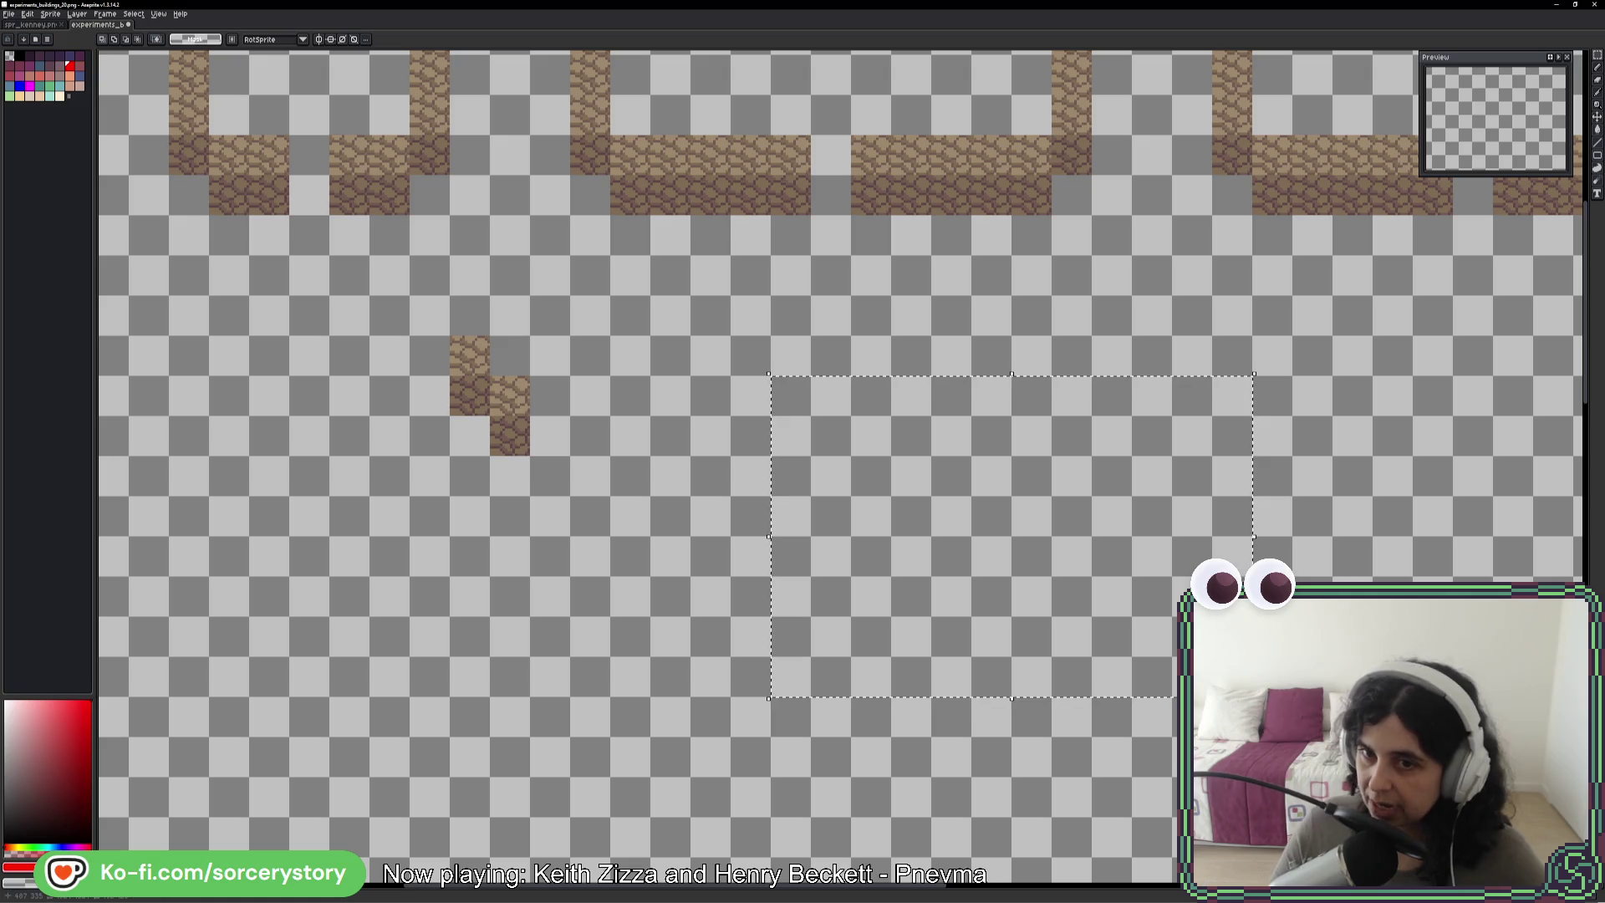
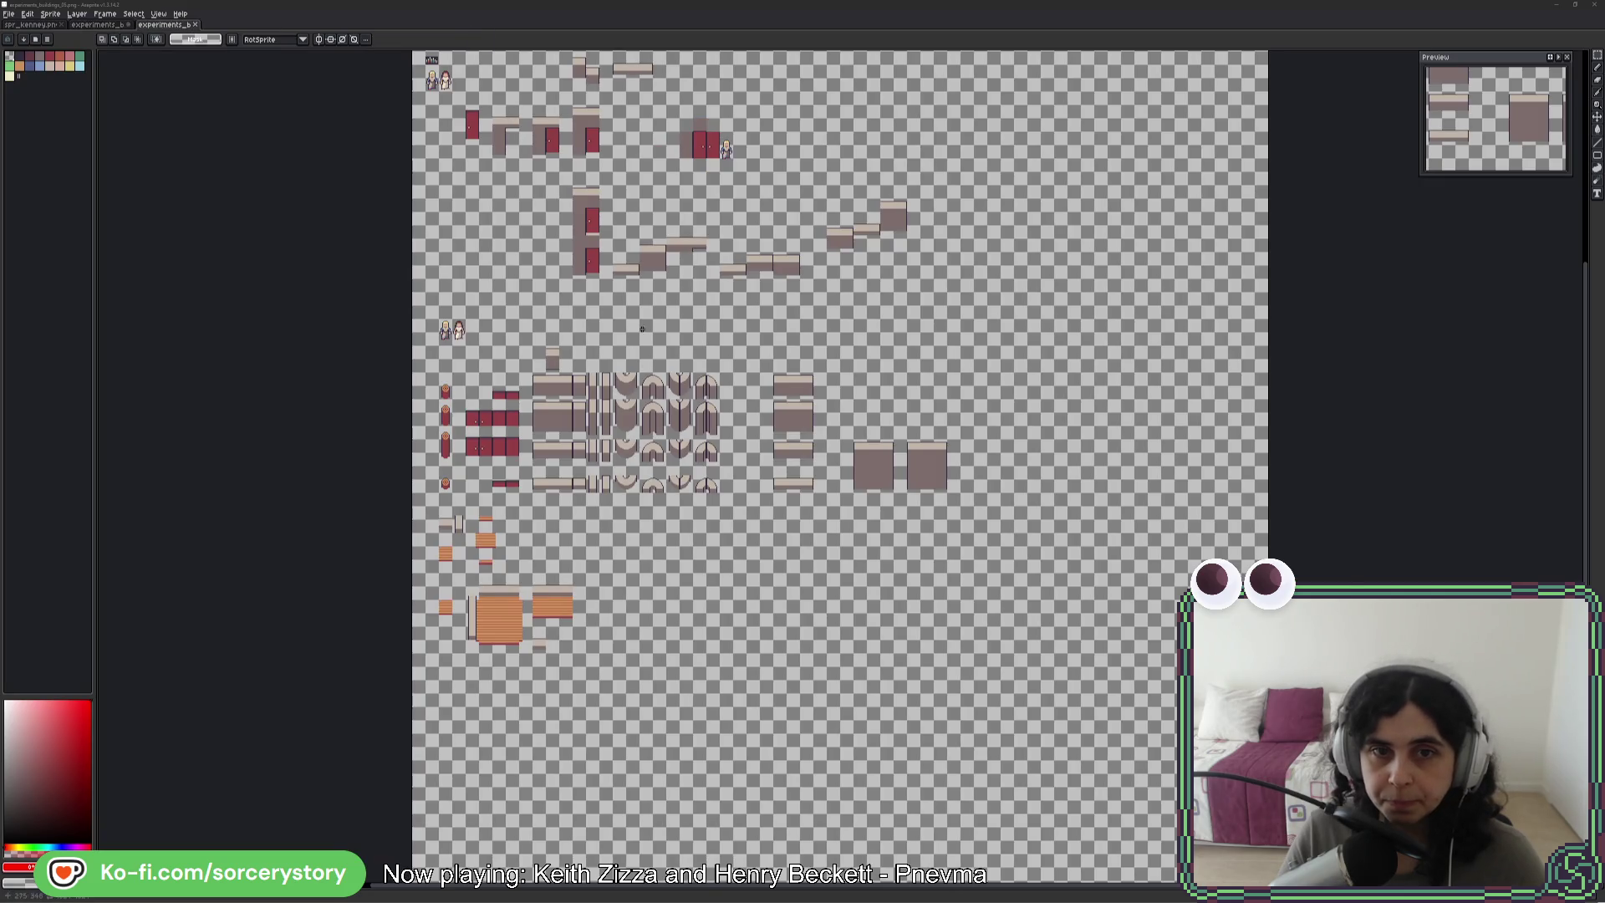
# - Zoom into the red-door building sprite, marquee-select the small step tile, then deselect it
pyautogui.scroll(5, 641, 330)
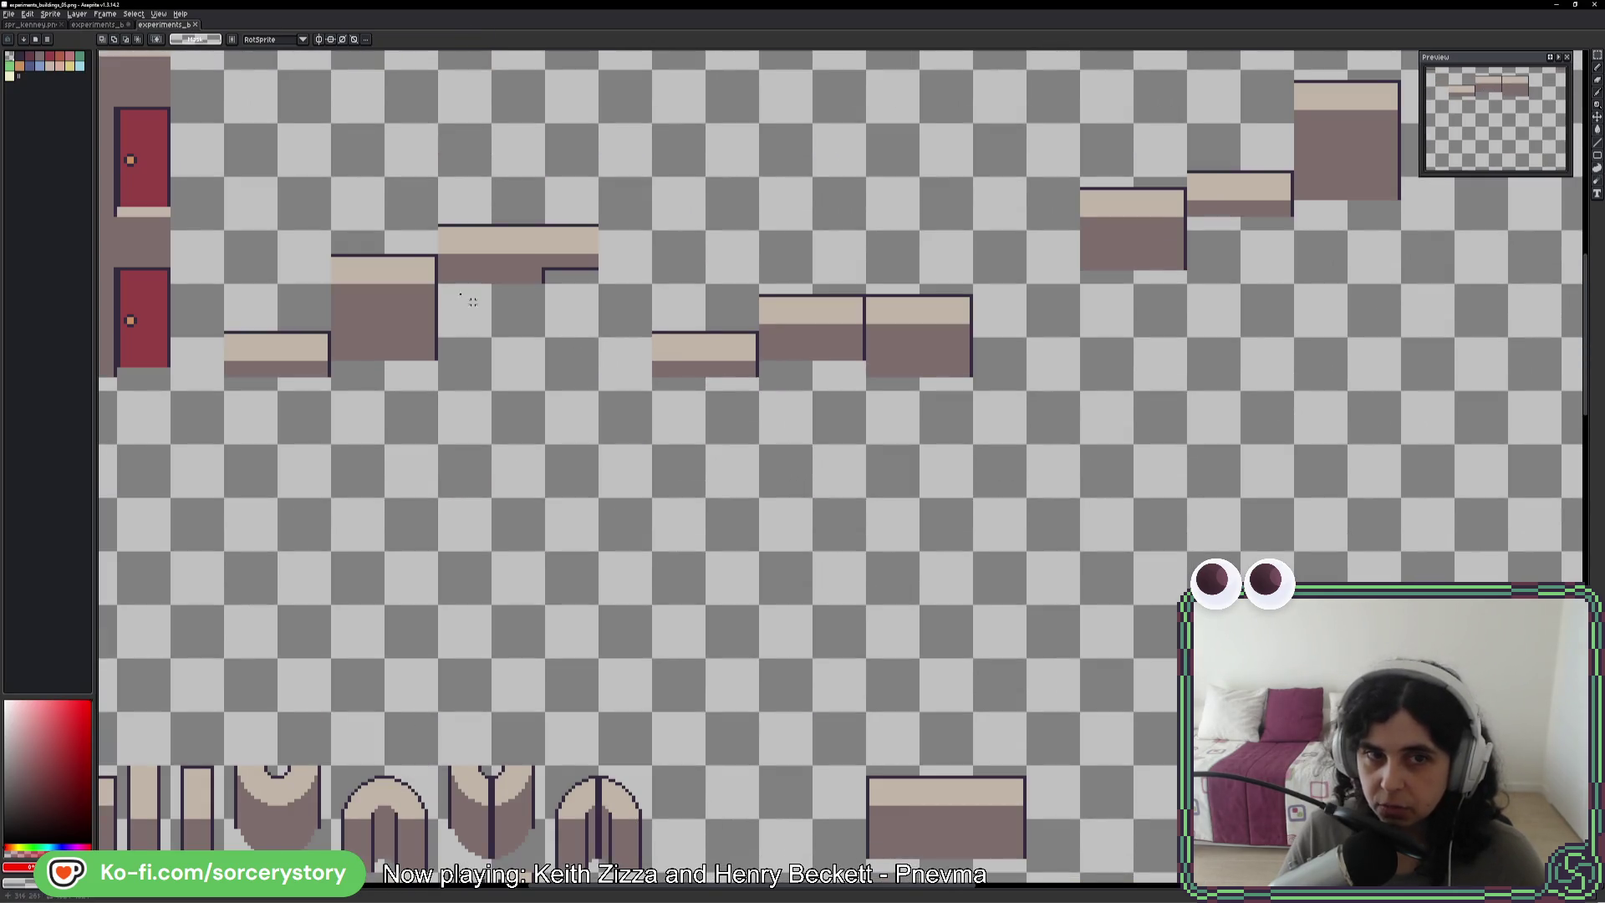
pyautogui.moveTo(472, 301); pyautogui.dragTo(636, 346)
pyautogui.moveTo(821, 386)
pyautogui.mouseDown()
pyautogui.moveTo(914, 404)
pyautogui.moveTo(914, 360)
pyautogui.mouseUp()
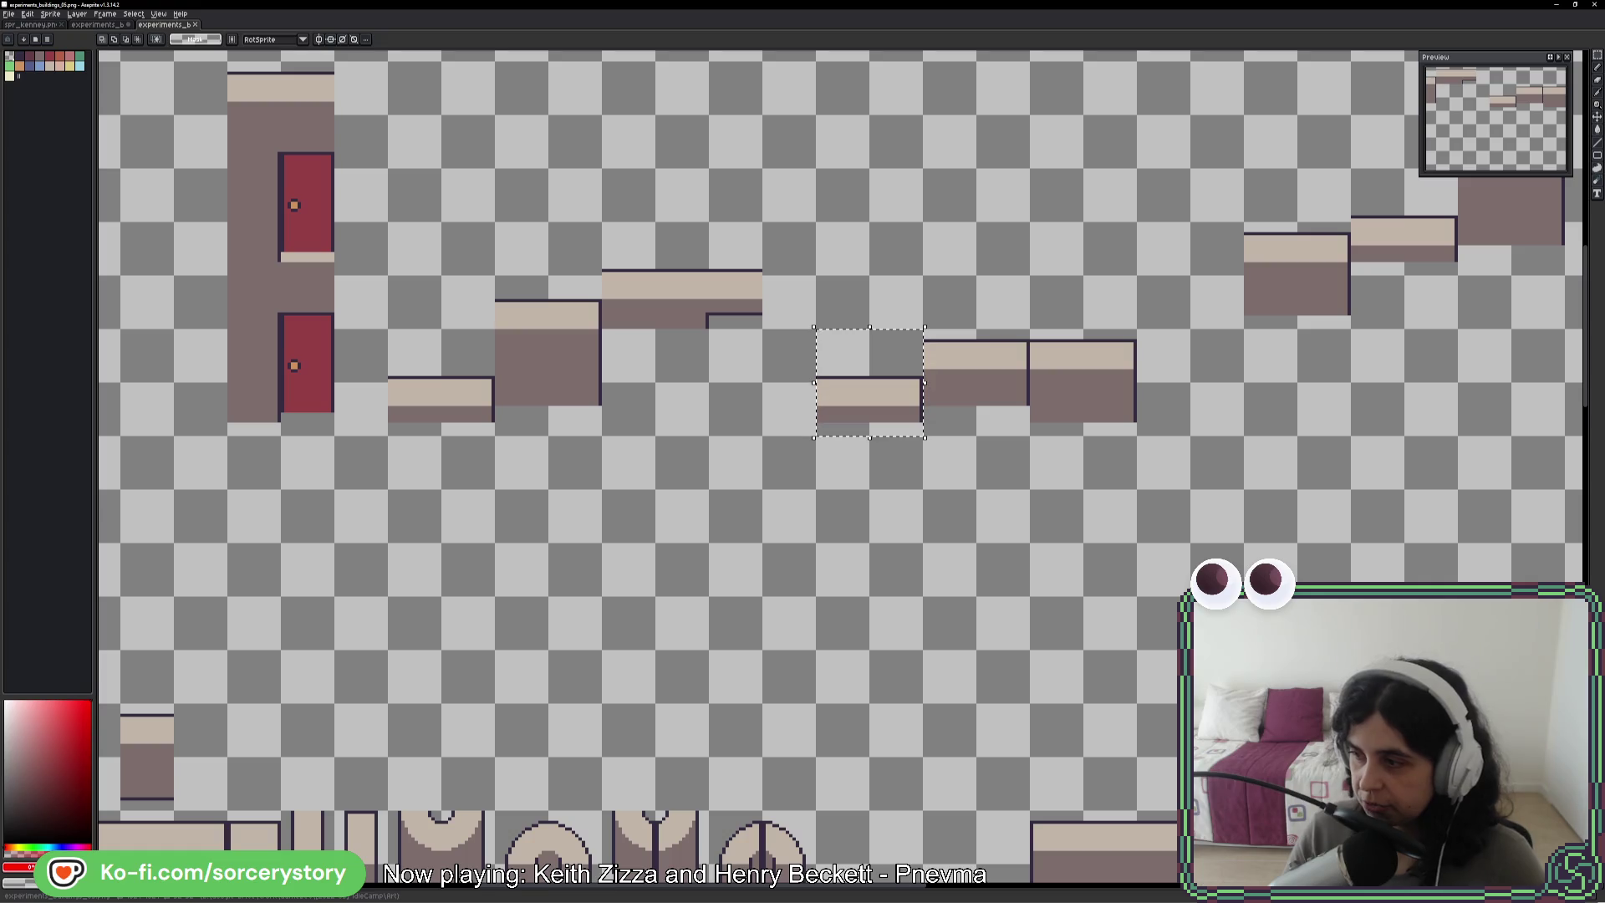
pyautogui.click(694, 429)
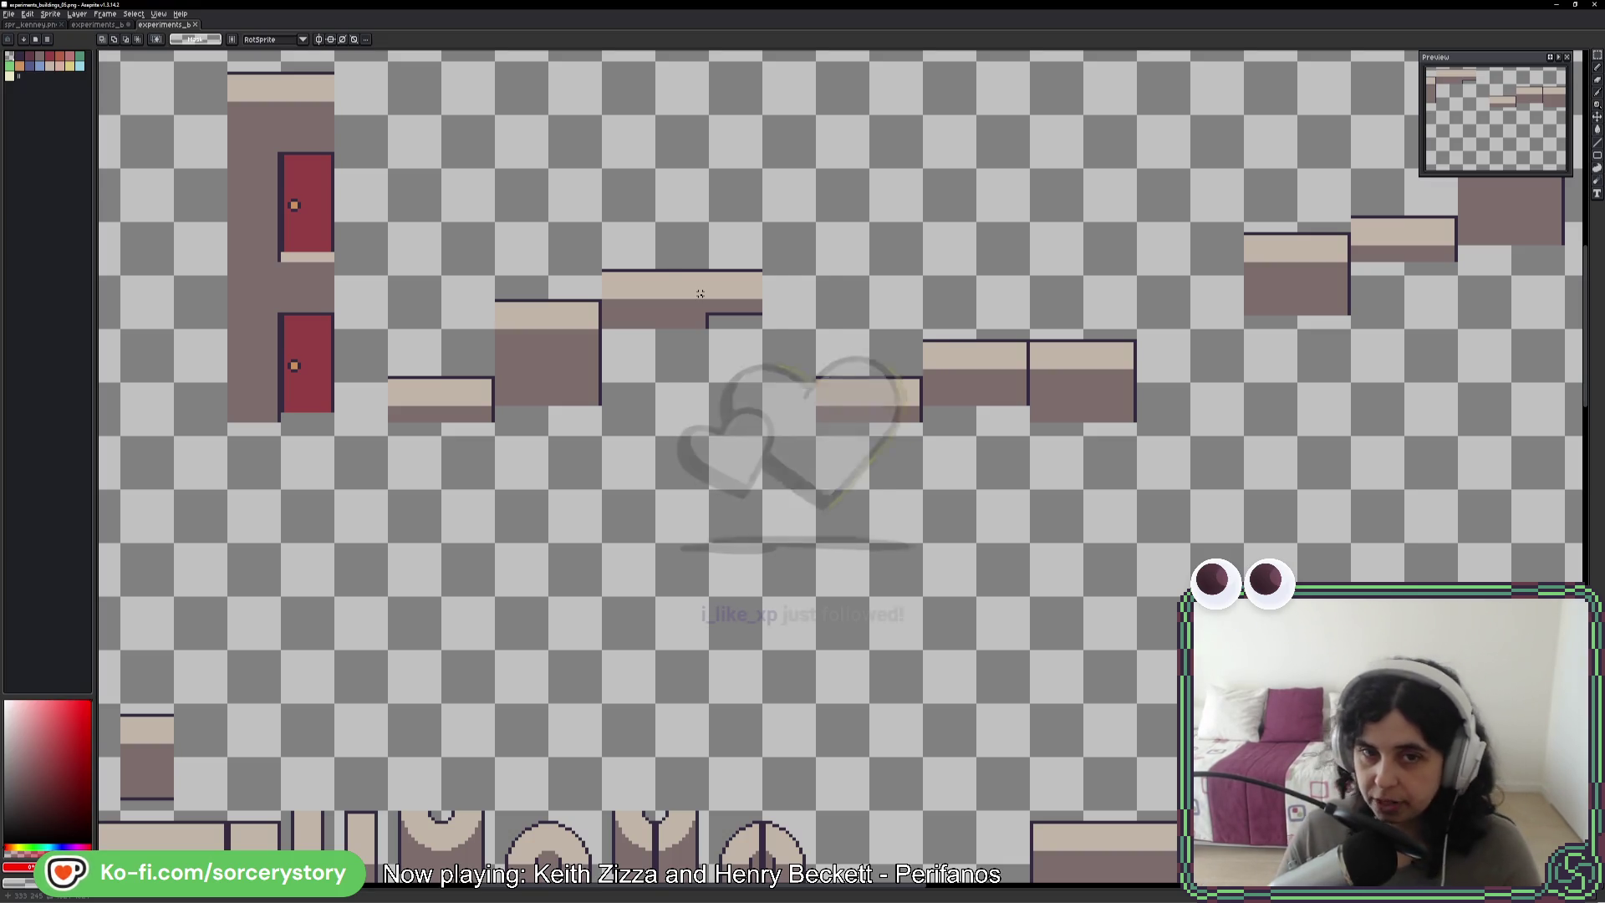
# - Zoom out and switch to the experiments_b cobblestone tiles document, panning to its top-left edge
pyautogui.scroll(-1, 742, 444)
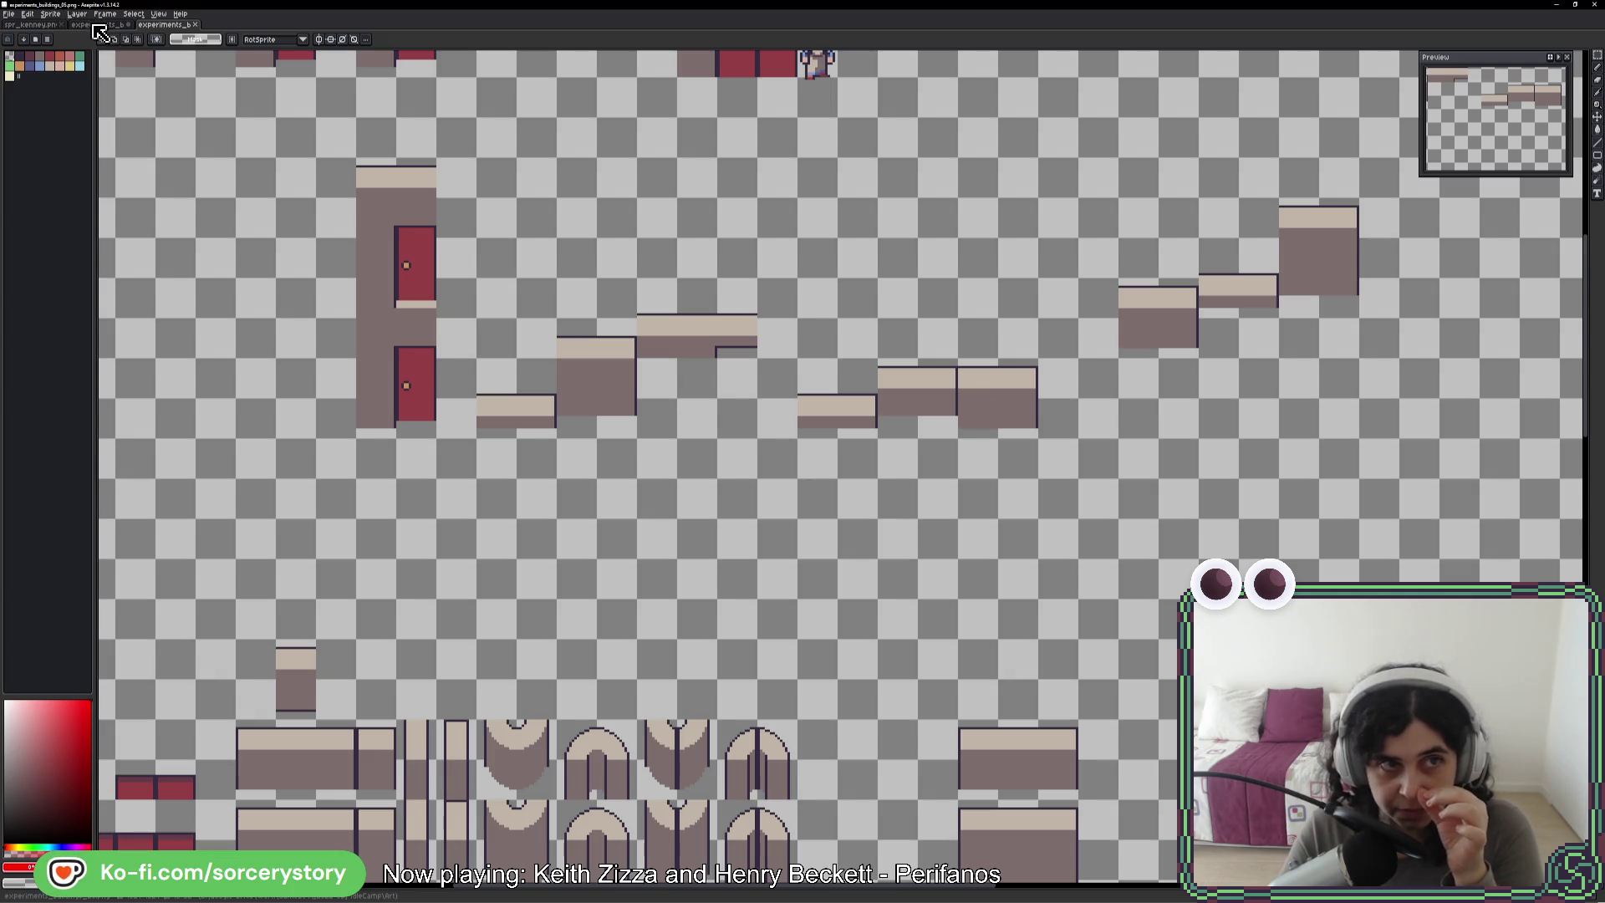
pyautogui.click(99, 25)
pyautogui.moveTo(677, 337)
pyautogui.mouseDown()
pyautogui.moveTo(817, 538)
pyautogui.moveTo(791, 559)
pyautogui.mouseUp()
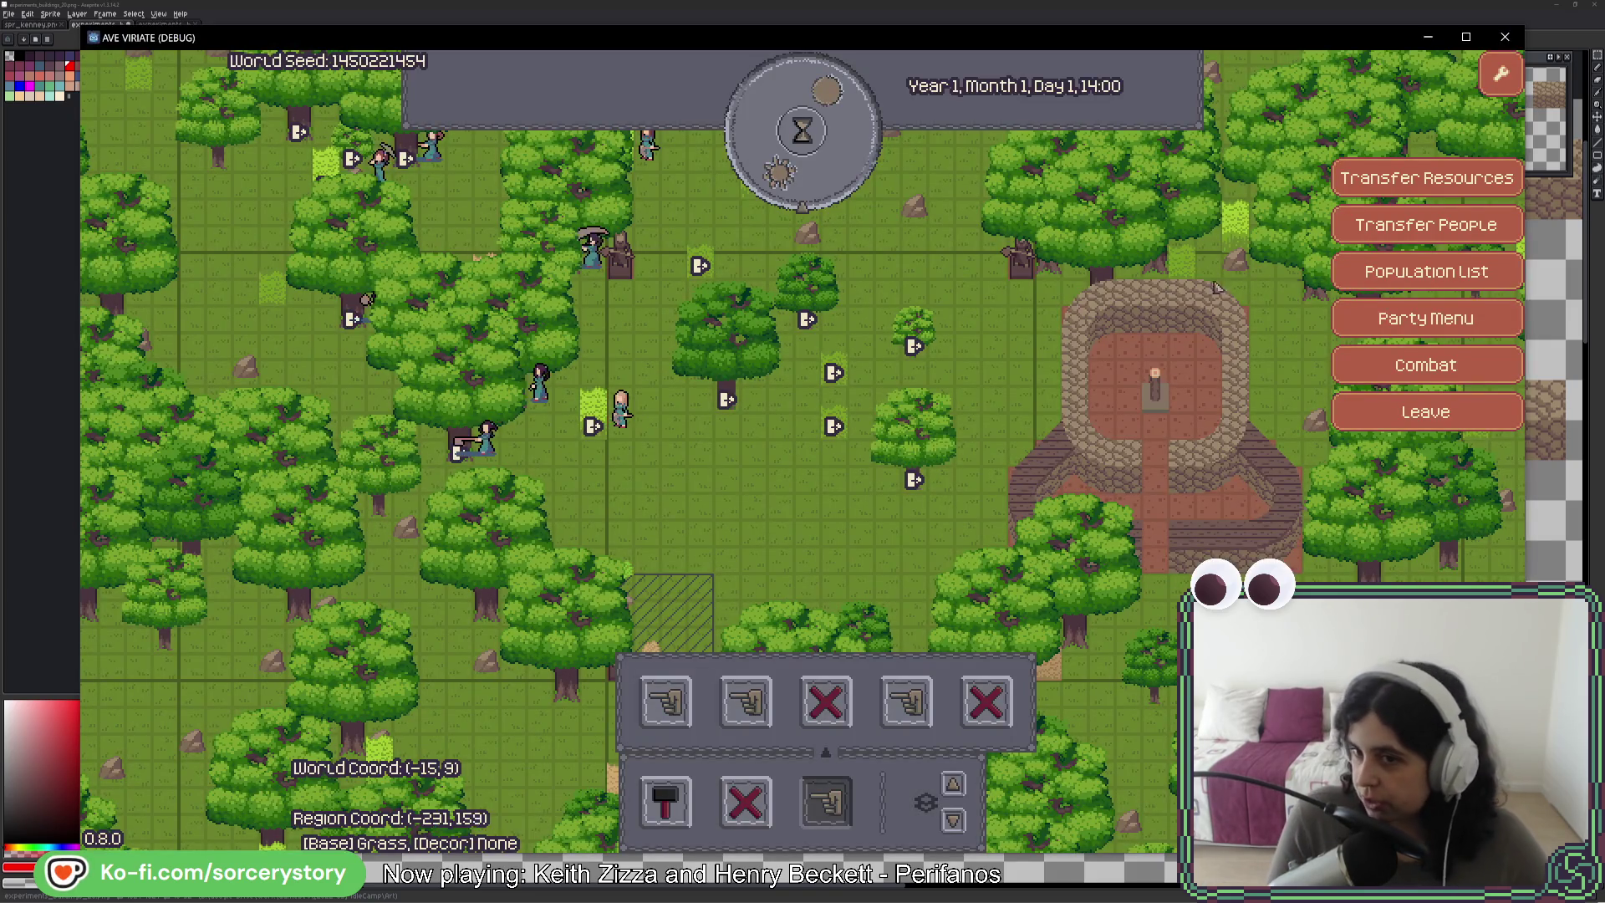
# - Pan the game map to the stone roundhouse, then bring the Firefox aerial ruins photo forward
pyautogui.press('d')
pyautogui.press('d')
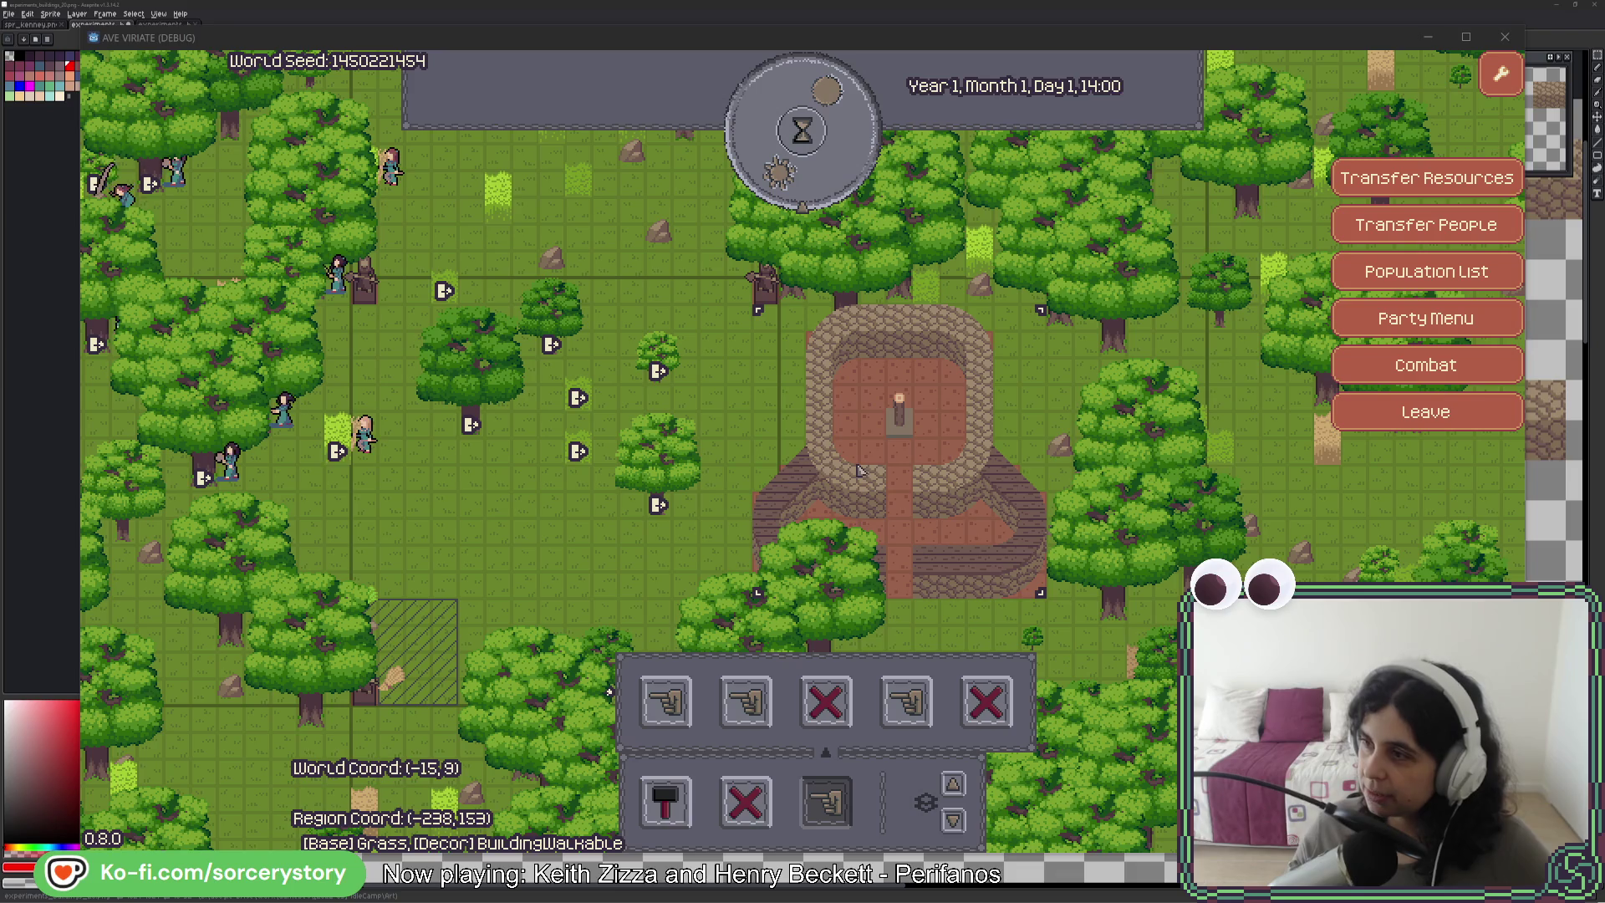
pyautogui.hotkey('alt', 'Tab')
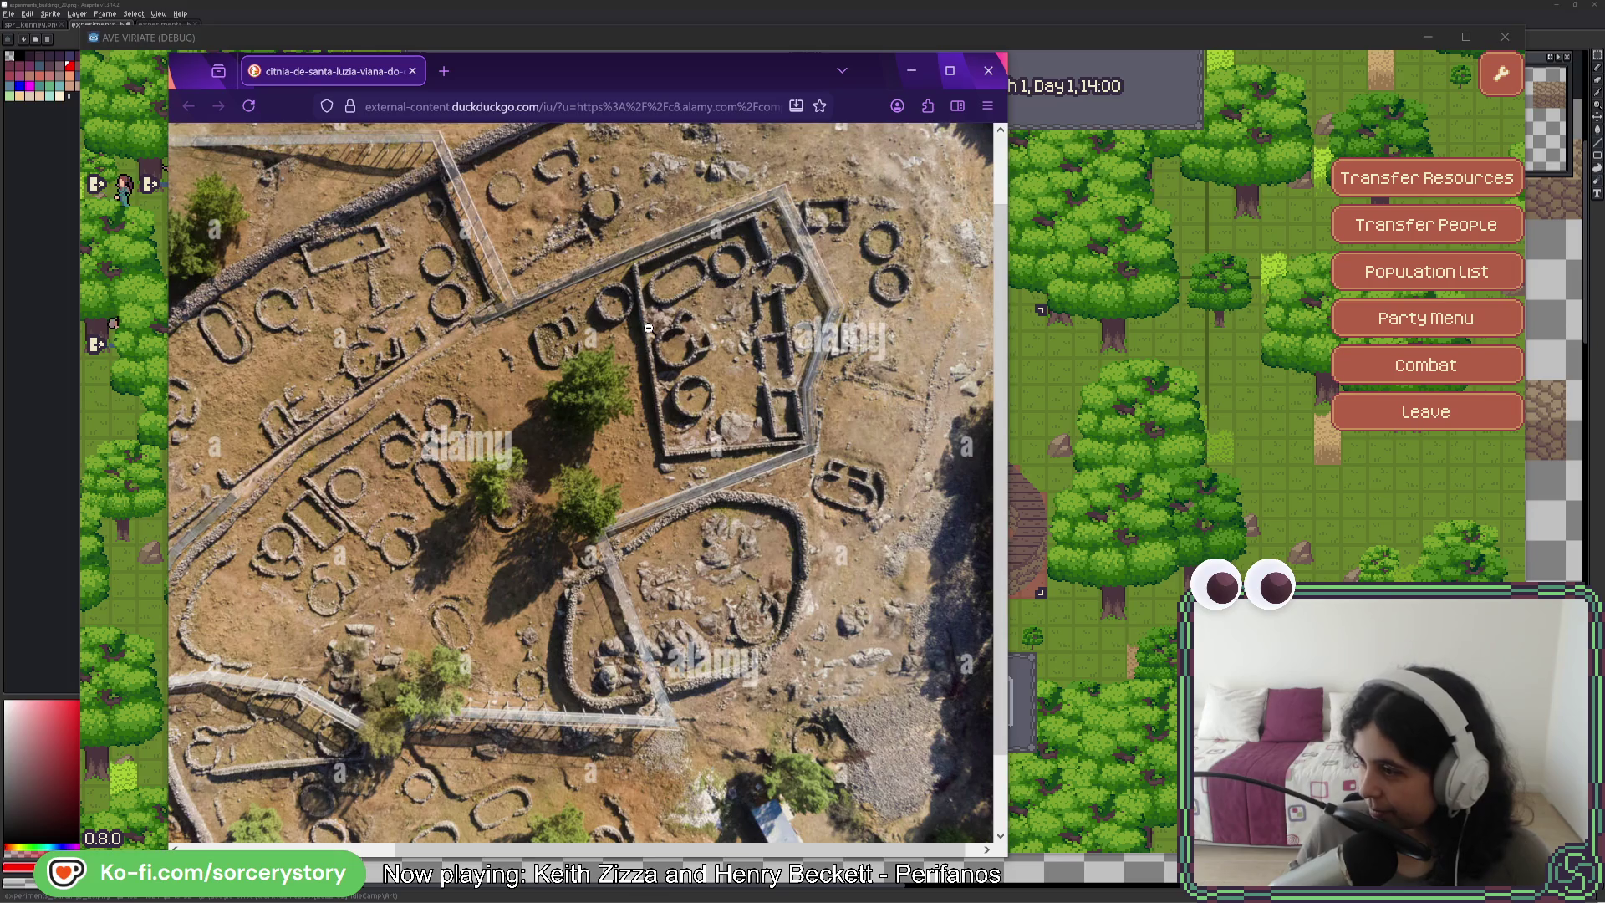
# - View the aerial hillfort ruins photo at full size and autoscroll across it
pyautogui.scroll(2, 485, 438)
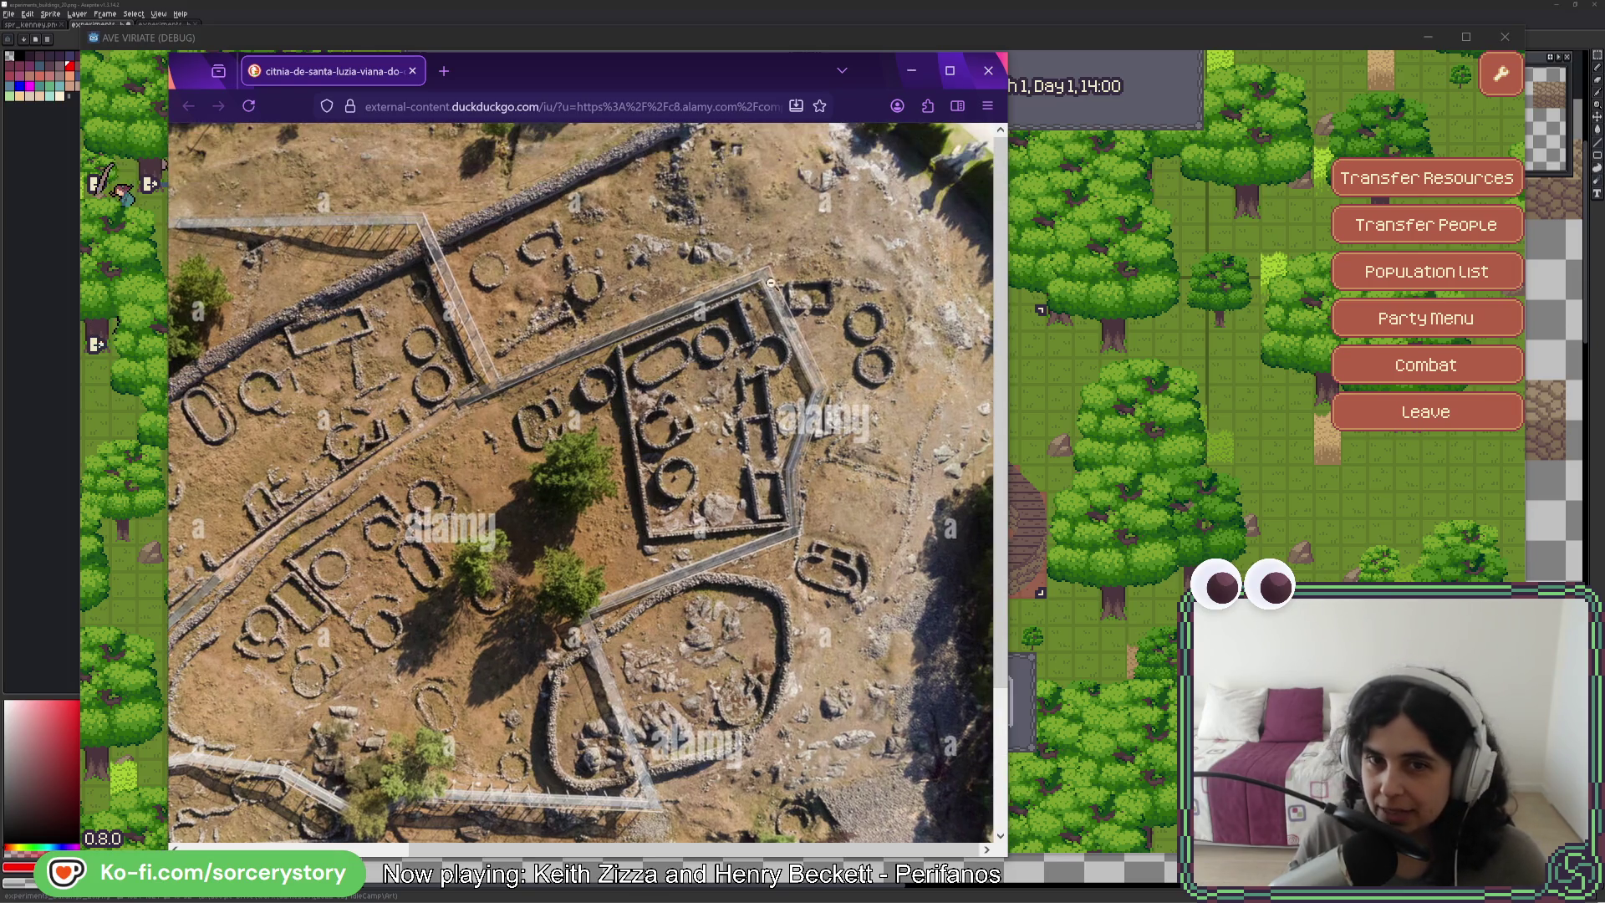
pyautogui.click(770, 282)
pyautogui.click(780, 466)
pyautogui.middleClick(780, 466)
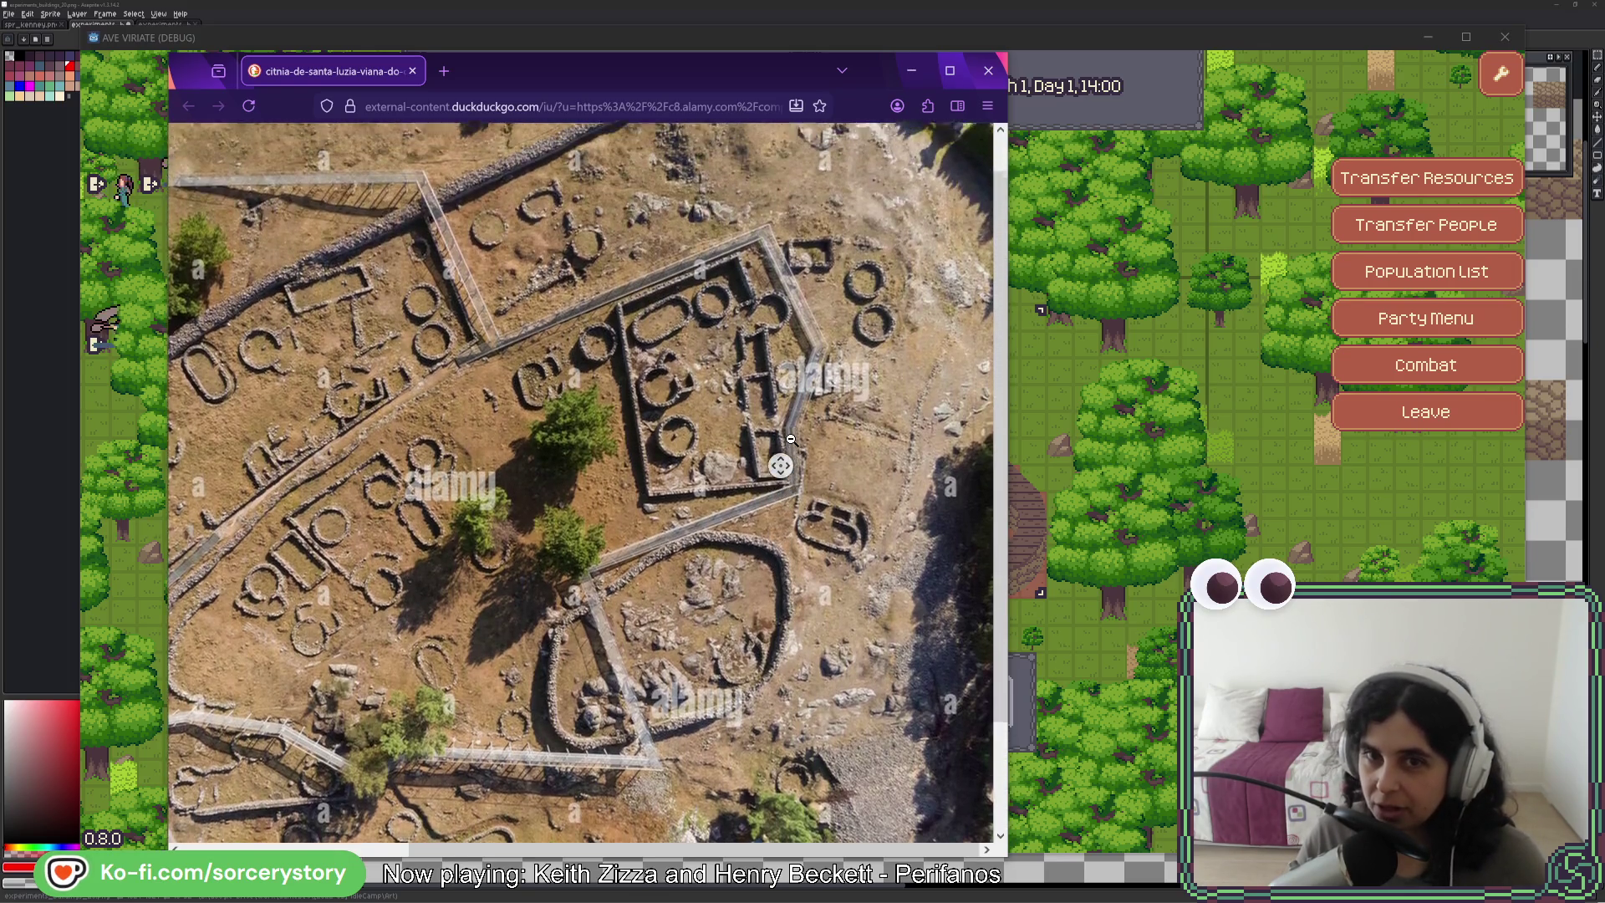
pyautogui.click(791, 438)
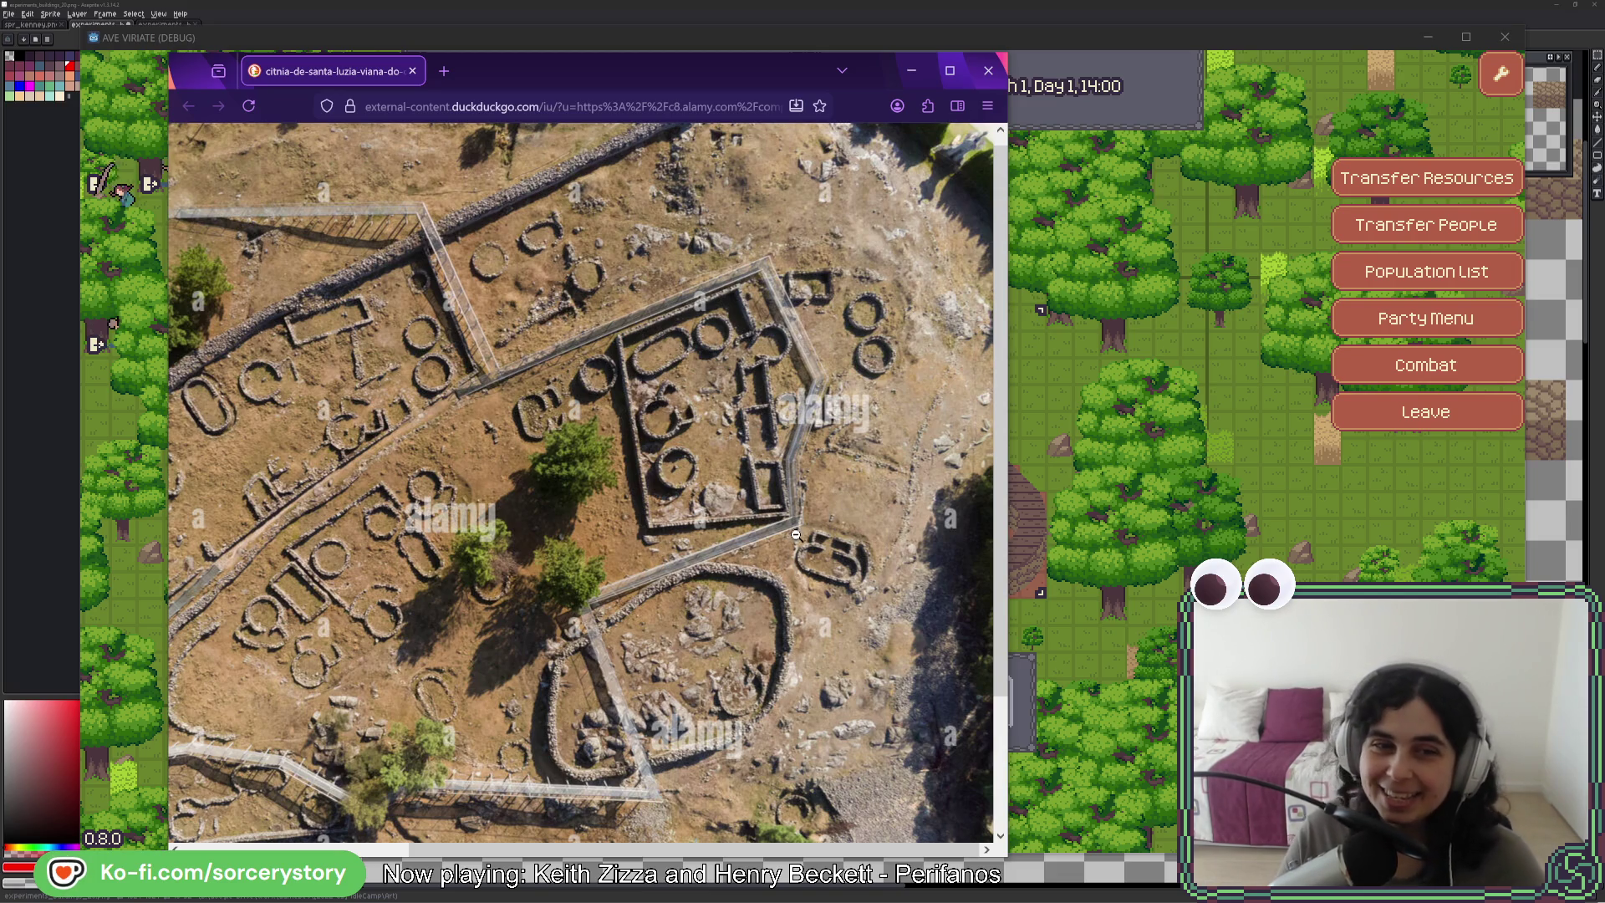
# - Scroll around the photo once more, then return to the game and the Aseprite editor
pyautogui.scroll(-3, 794, 535)
pyautogui.scroll(3, 803, 556)
pyautogui.hscroll(-3, 802, 556)
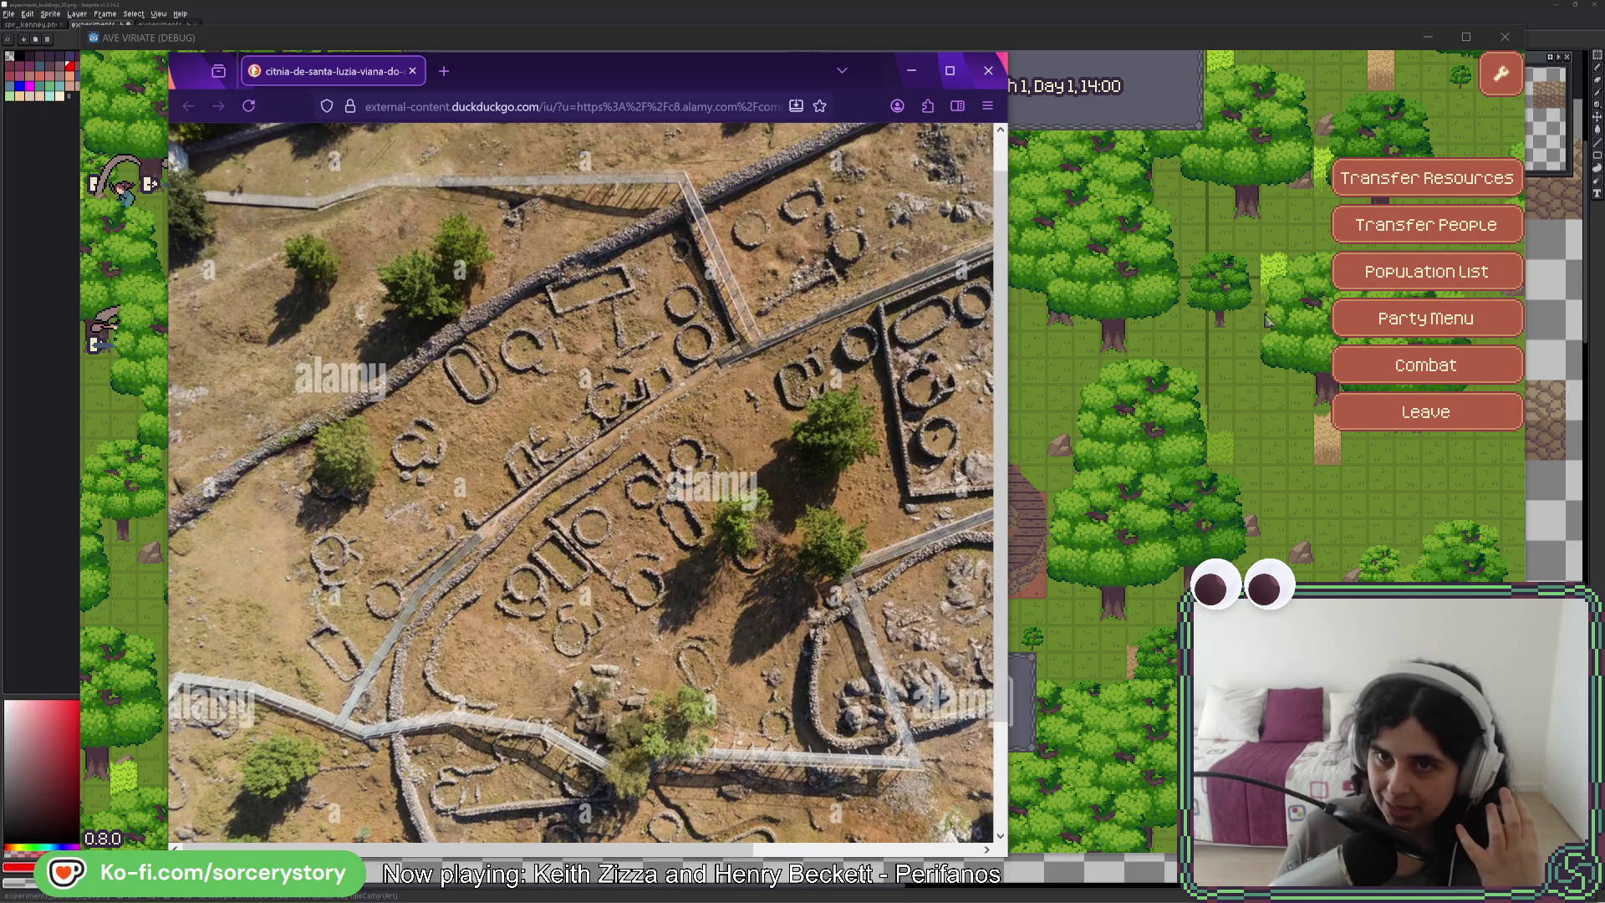
pyautogui.click(1272, 38)
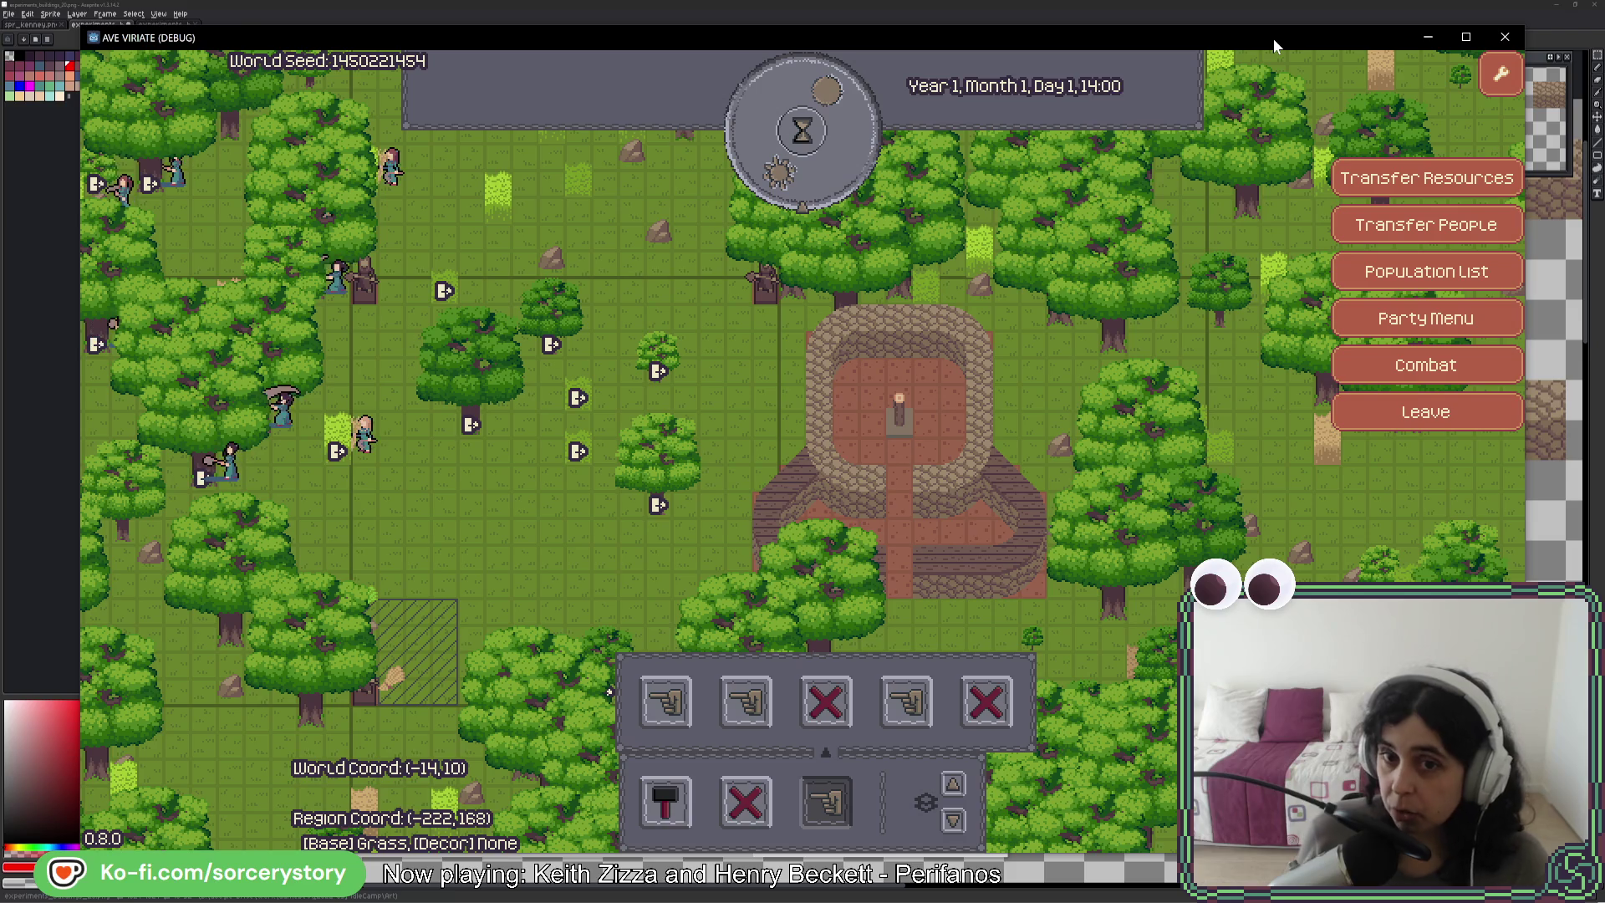
pyautogui.click(1267, 29)
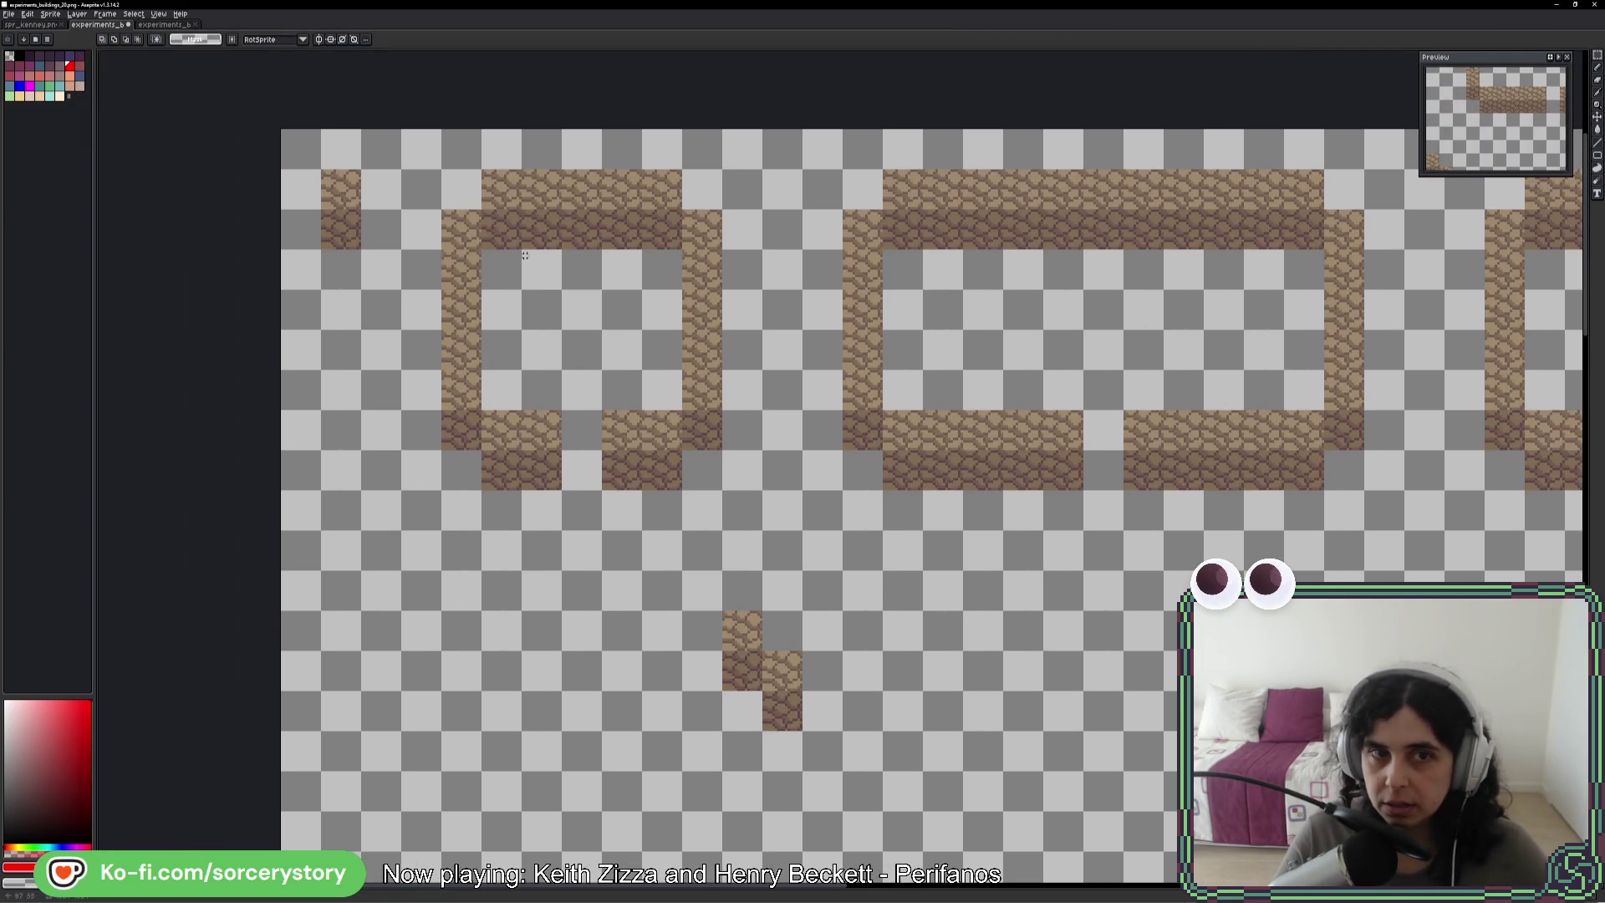
# - Duplicate the left cobblestone building outline lower right on the canvas
pyautogui.moveTo(443, 172); pyautogui.dragTo(702, 485)
pyautogui.moveTo(602, 332)
pyautogui.mouseDown()
pyautogui.moveTo(1220, 753)
pyautogui.moveTo(1146, 674)
pyautogui.mouseUp()
pyautogui.hotkey('ctrl', 'd')
# - Rearrange the loose brick tiles beside the copy, moving one aside and duplicating another rightward
pyautogui.moveTo(1145, 730)
pyautogui.mouseDown()
pyautogui.moveTo(1234, 651)
pyautogui.moveTo(835, 534)
pyautogui.mouseUp()
pyautogui.moveTo(815, 381)
pyautogui.mouseDown()
pyautogui.moveTo(842, 440)
pyautogui.moveTo(1226, 492)
pyautogui.moveTo(1237, 427)
pyautogui.moveTo(1138, 424)
pyautogui.moveTo(1310, 425)
pyautogui.moveTo(1243, 450)
pyautogui.mouseUp()
pyautogui.click(1236, 441)
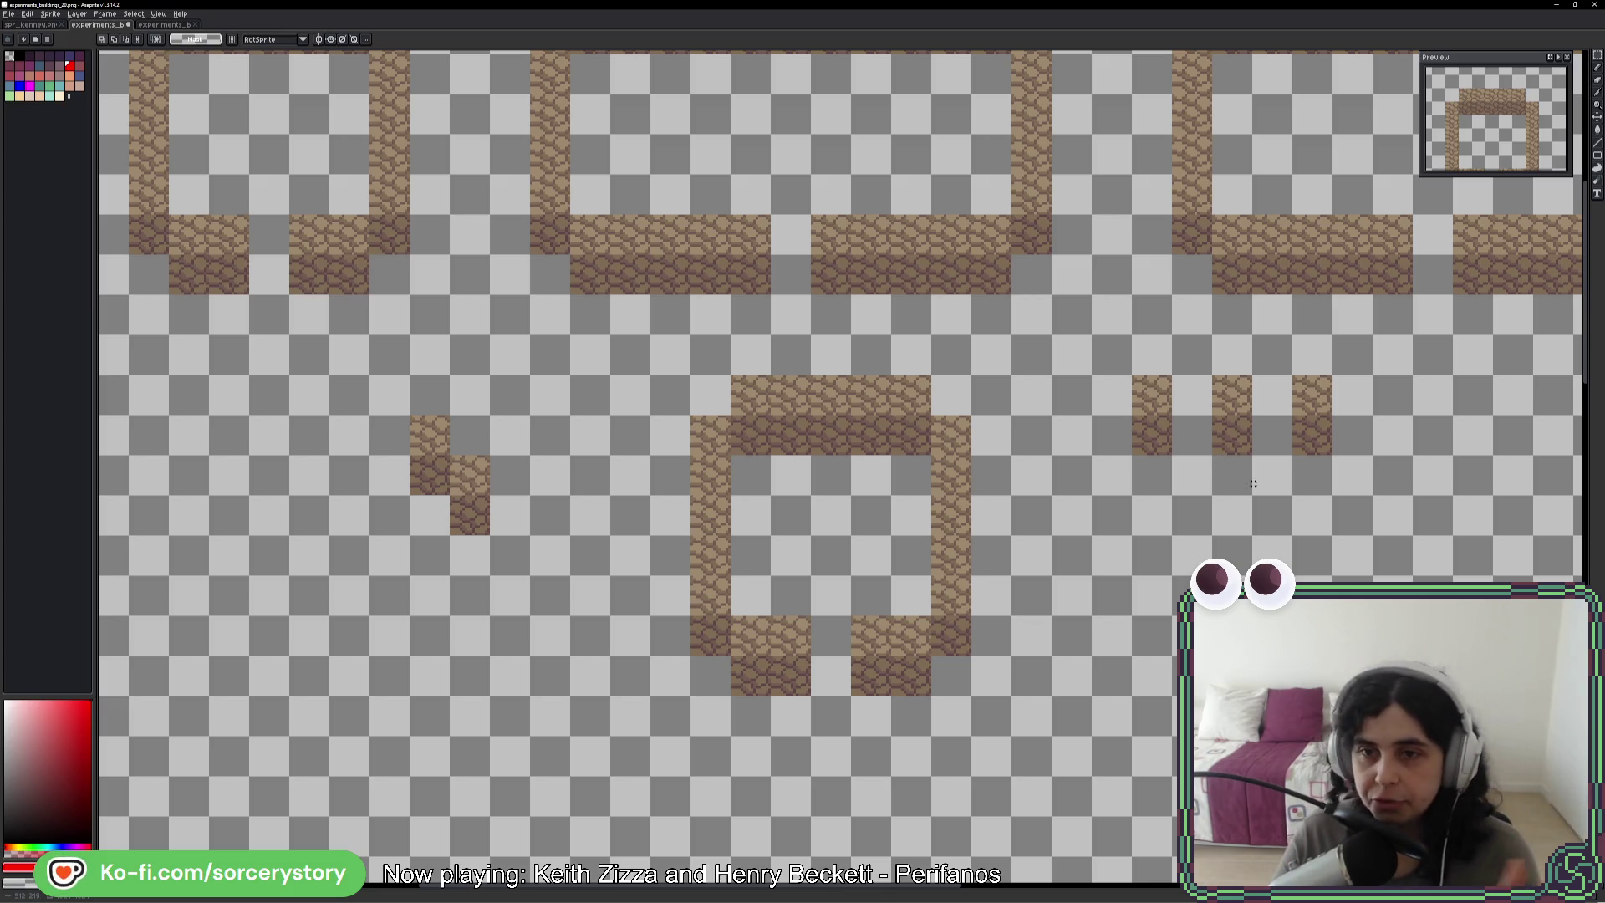
pyautogui.moveTo(1248, 396)
pyautogui.mouseDown()
pyautogui.moveTo(1229, 394)
pyautogui.moveTo(1234, 430)
pyautogui.mouseUp()
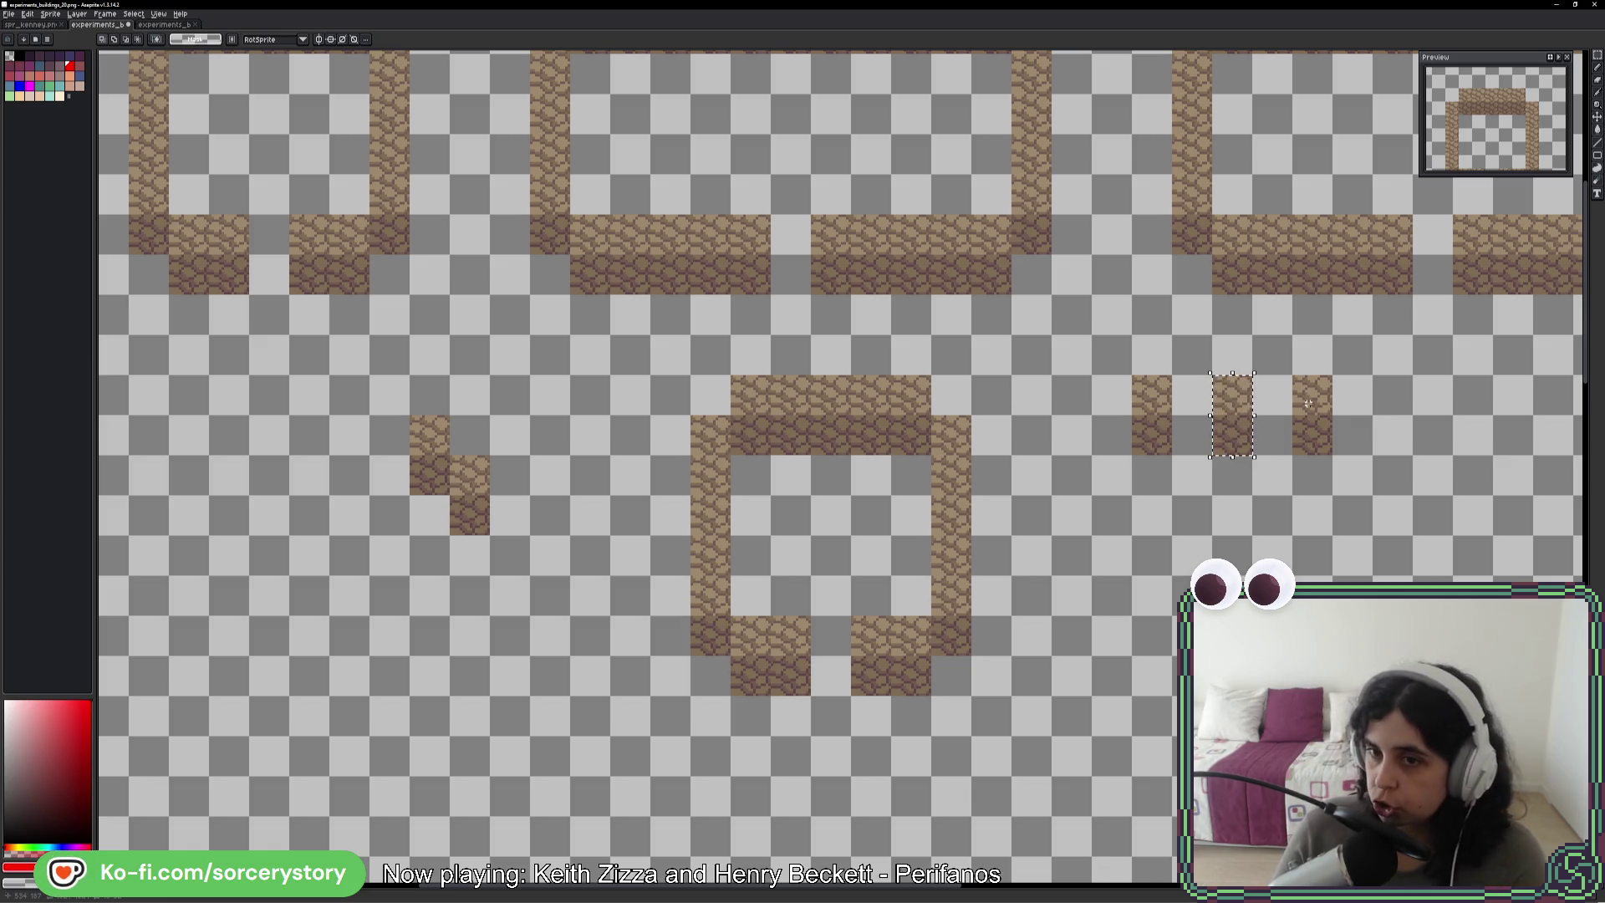
pyautogui.press('Delete')
pyautogui.hotkey('ctrl', 'y')
pyautogui.hotkey('ctrl', 'z')
pyautogui.moveTo(1181, 409); pyautogui.dragTo(1301, 406)
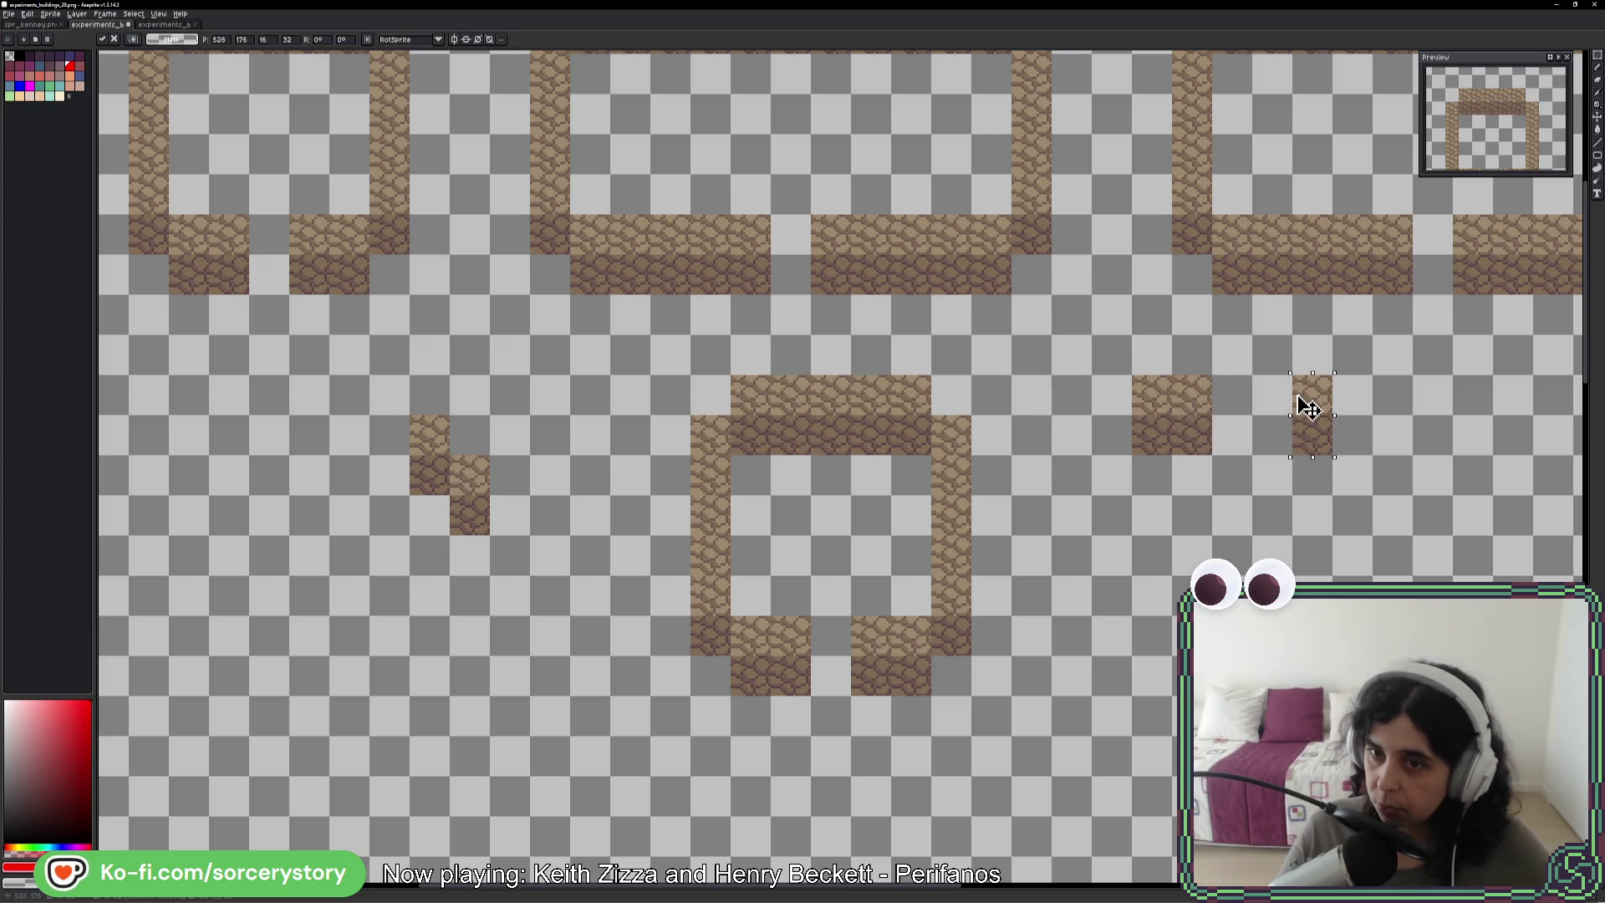
pyautogui.hotkey('ctrl', 'd')
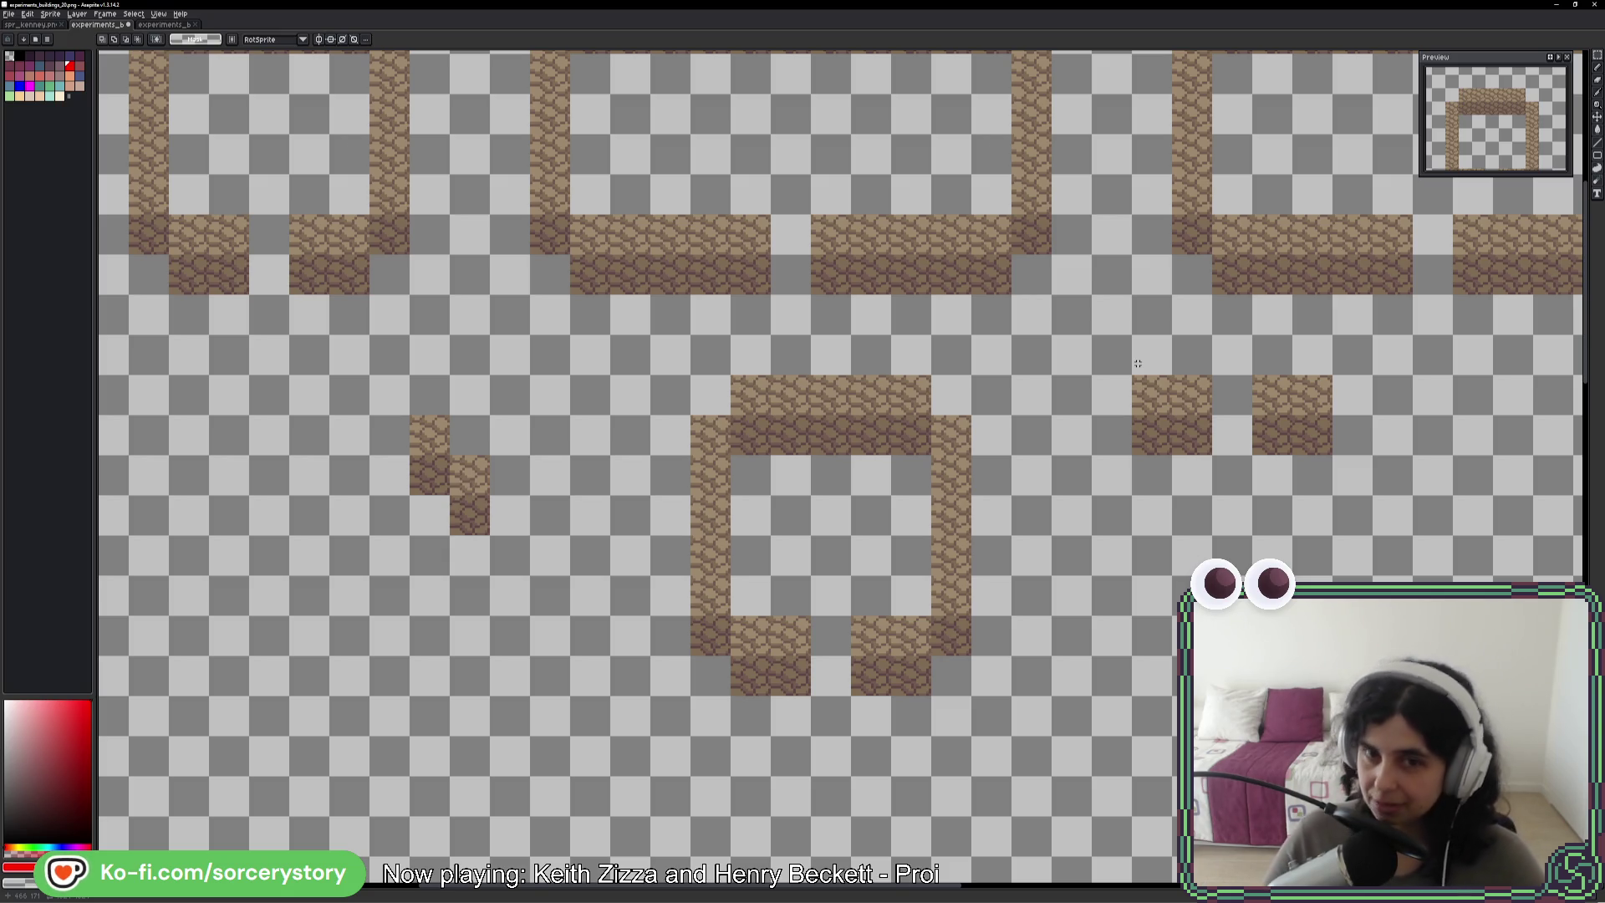
pyautogui.moveTo(655, 349); pyautogui.dragTo(802, 543)
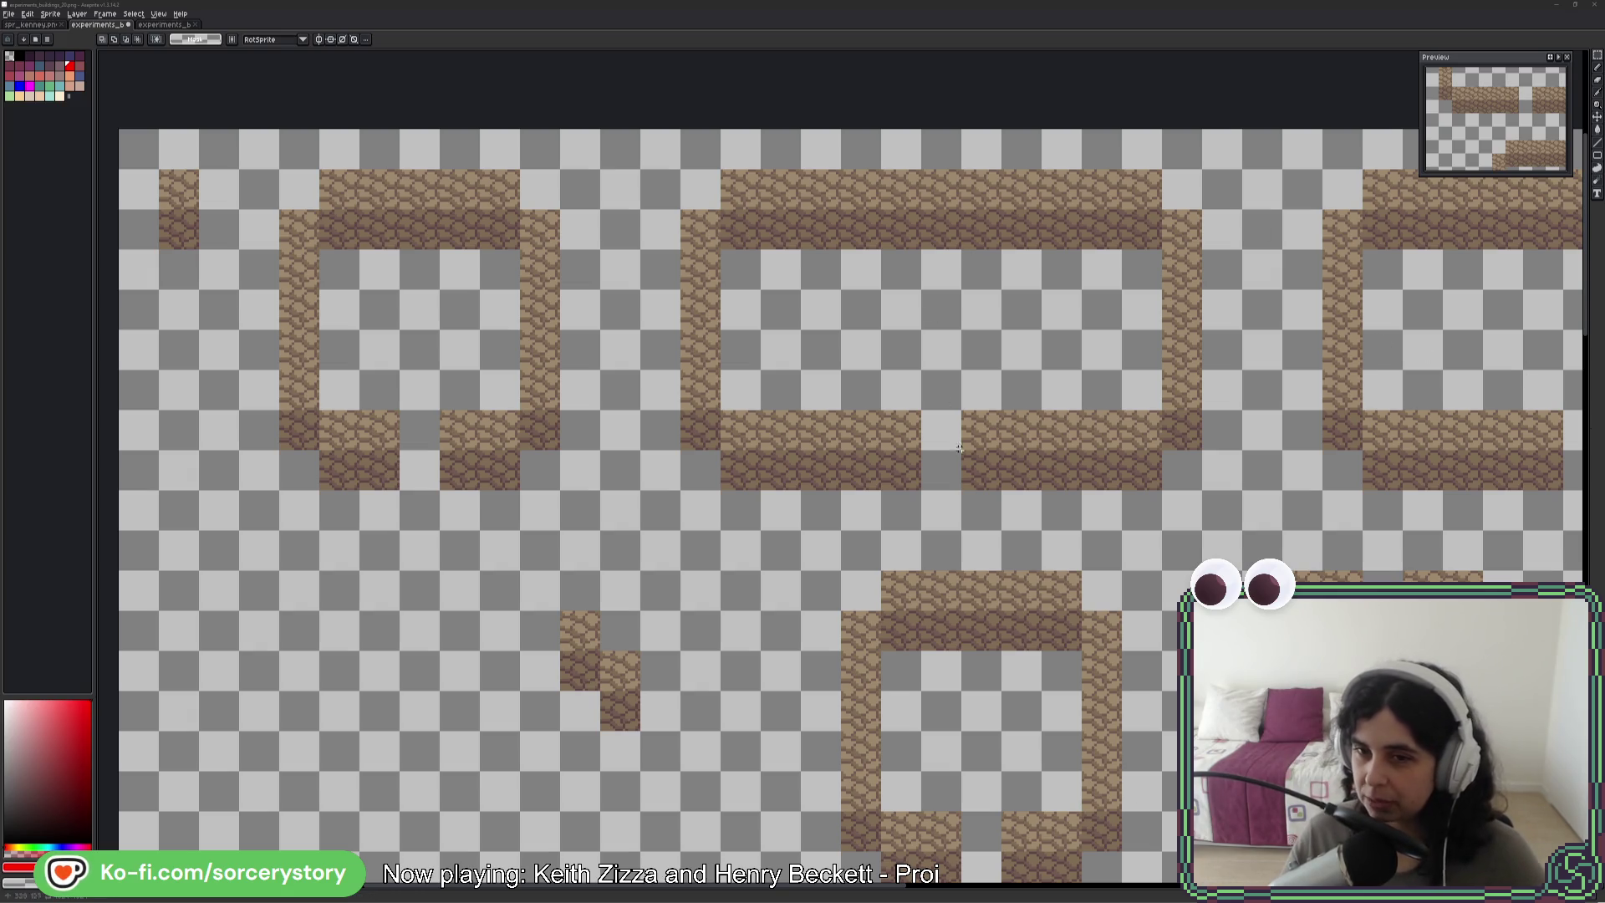
# - Move a 48x32 cobblestone block into its new spot beside the duplicated building
pyautogui.moveTo(1263, 546); pyautogui.dragTo(795, 493)
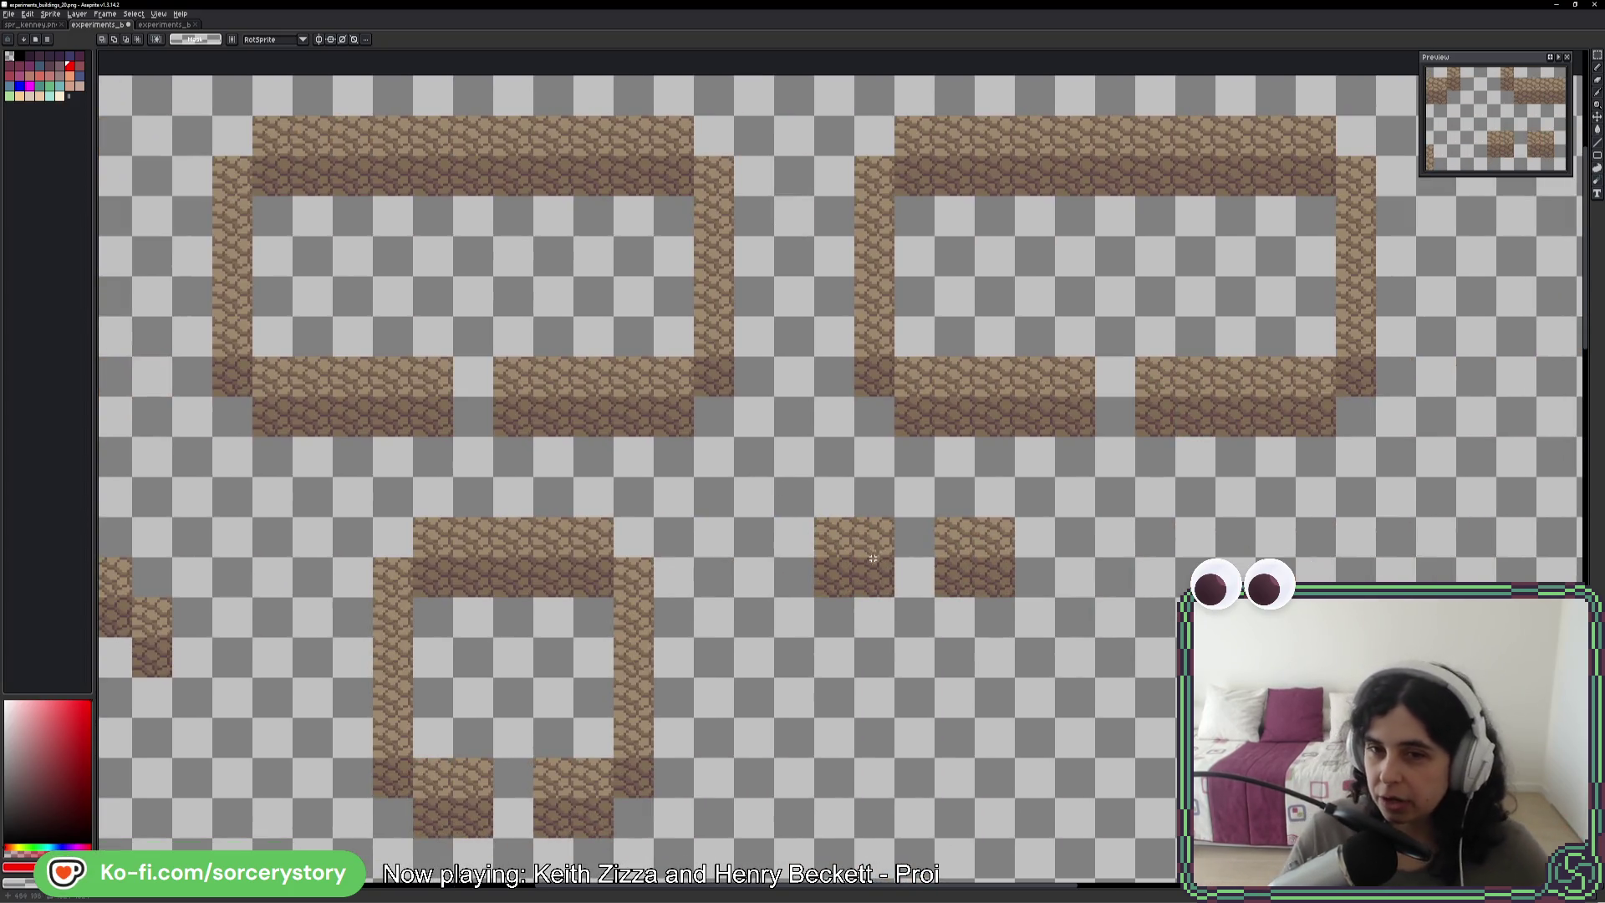
pyautogui.moveTo(968, 401)
pyautogui.mouseDown()
pyautogui.moveTo(1014, 434)
pyautogui.moveTo(1050, 359)
pyautogui.moveTo(1000, 443)
pyautogui.moveTo(949, 725)
pyautogui.moveTo(924, 692)
pyautogui.mouseUp()
pyautogui.press('Return')
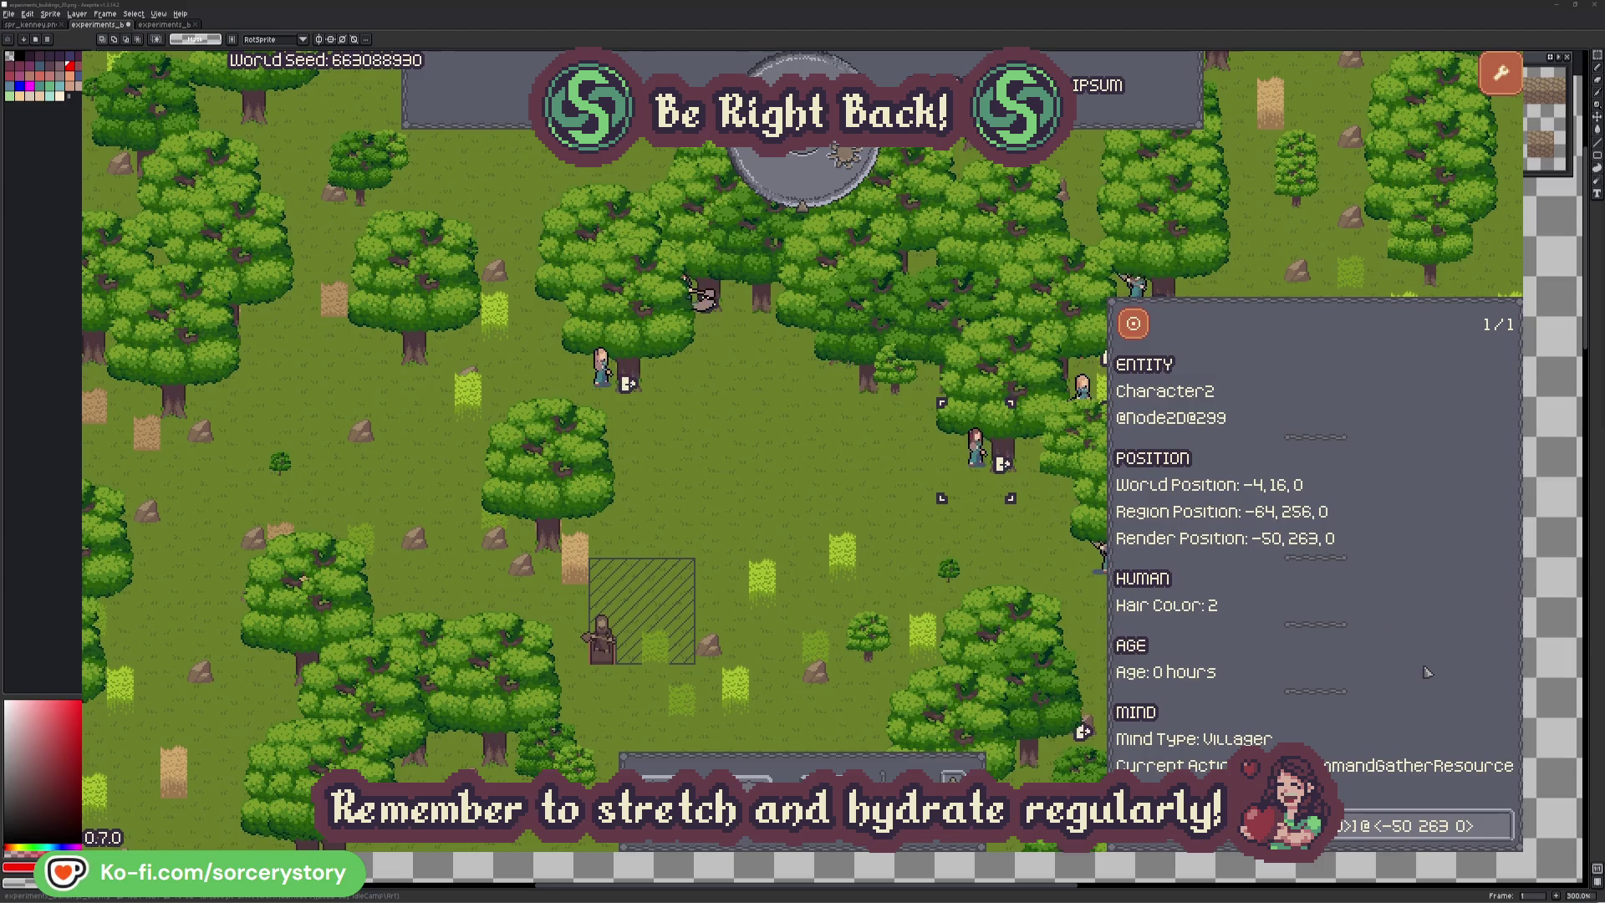
# - Open the PLANT_Oak that villager Character2 is working on from its inspector
pyautogui.click(1499, 833)
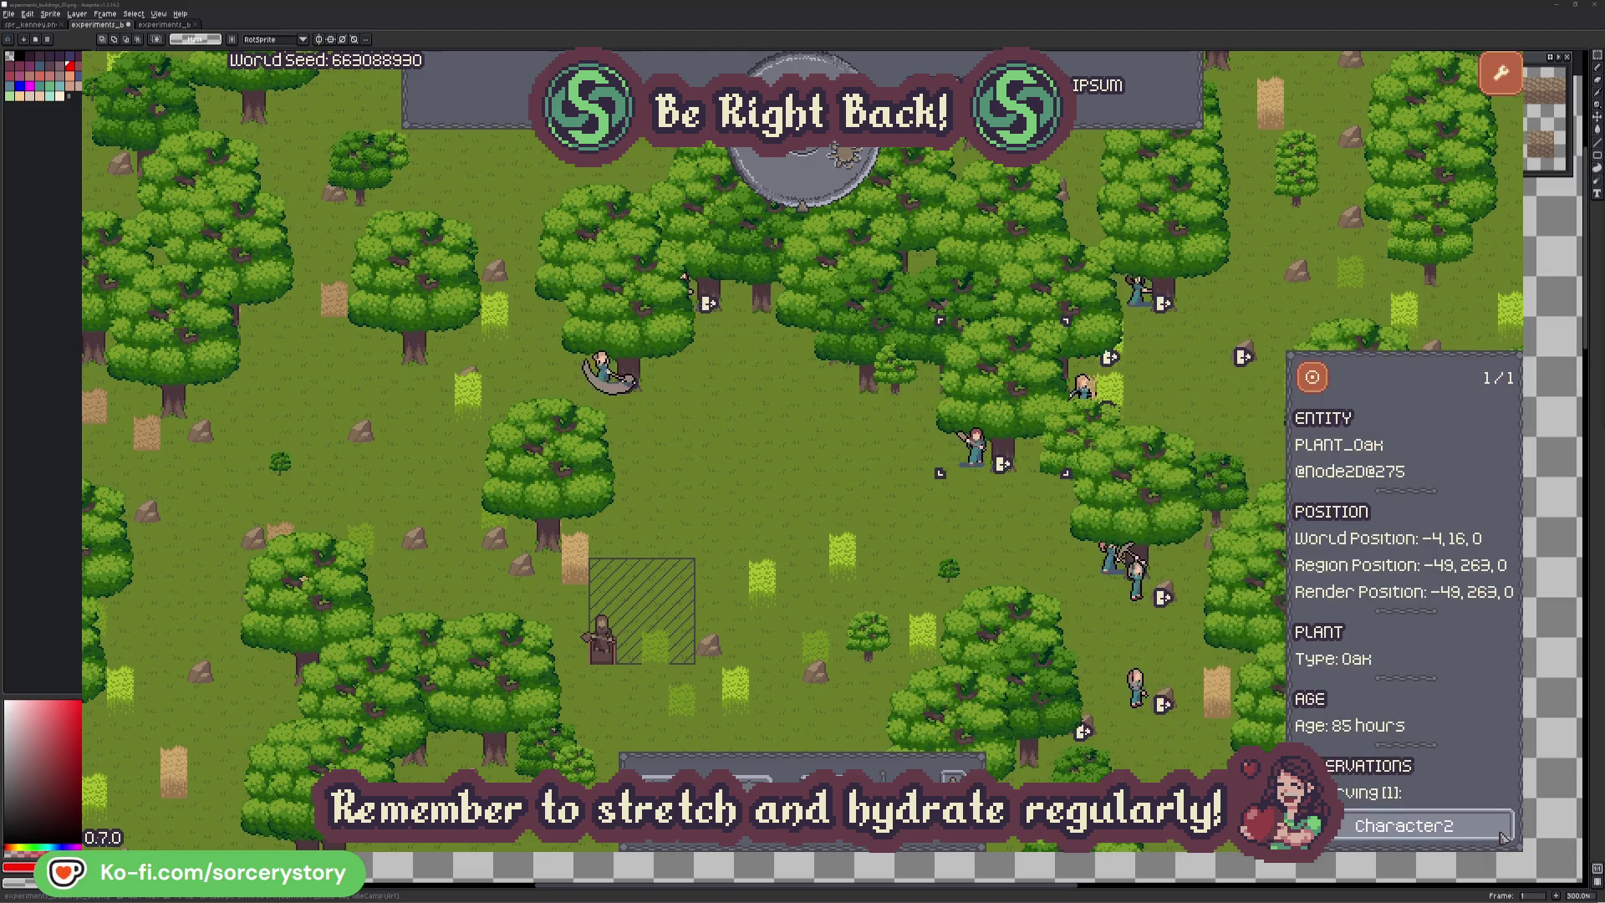
pyautogui.click(1501, 835)
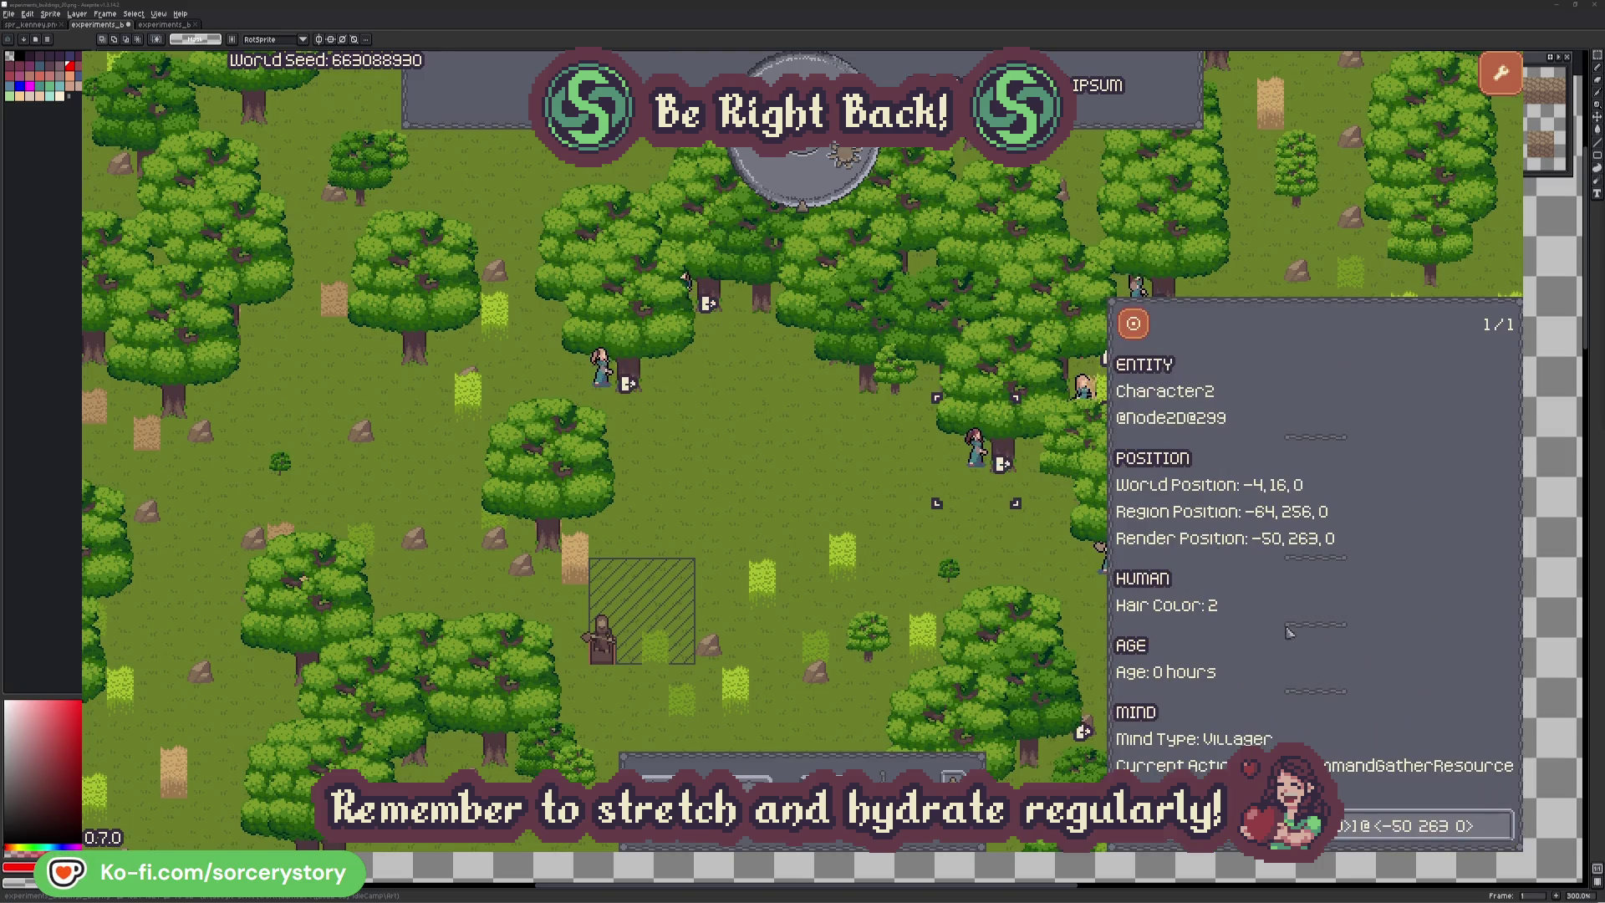
pyautogui.click(1001, 553)
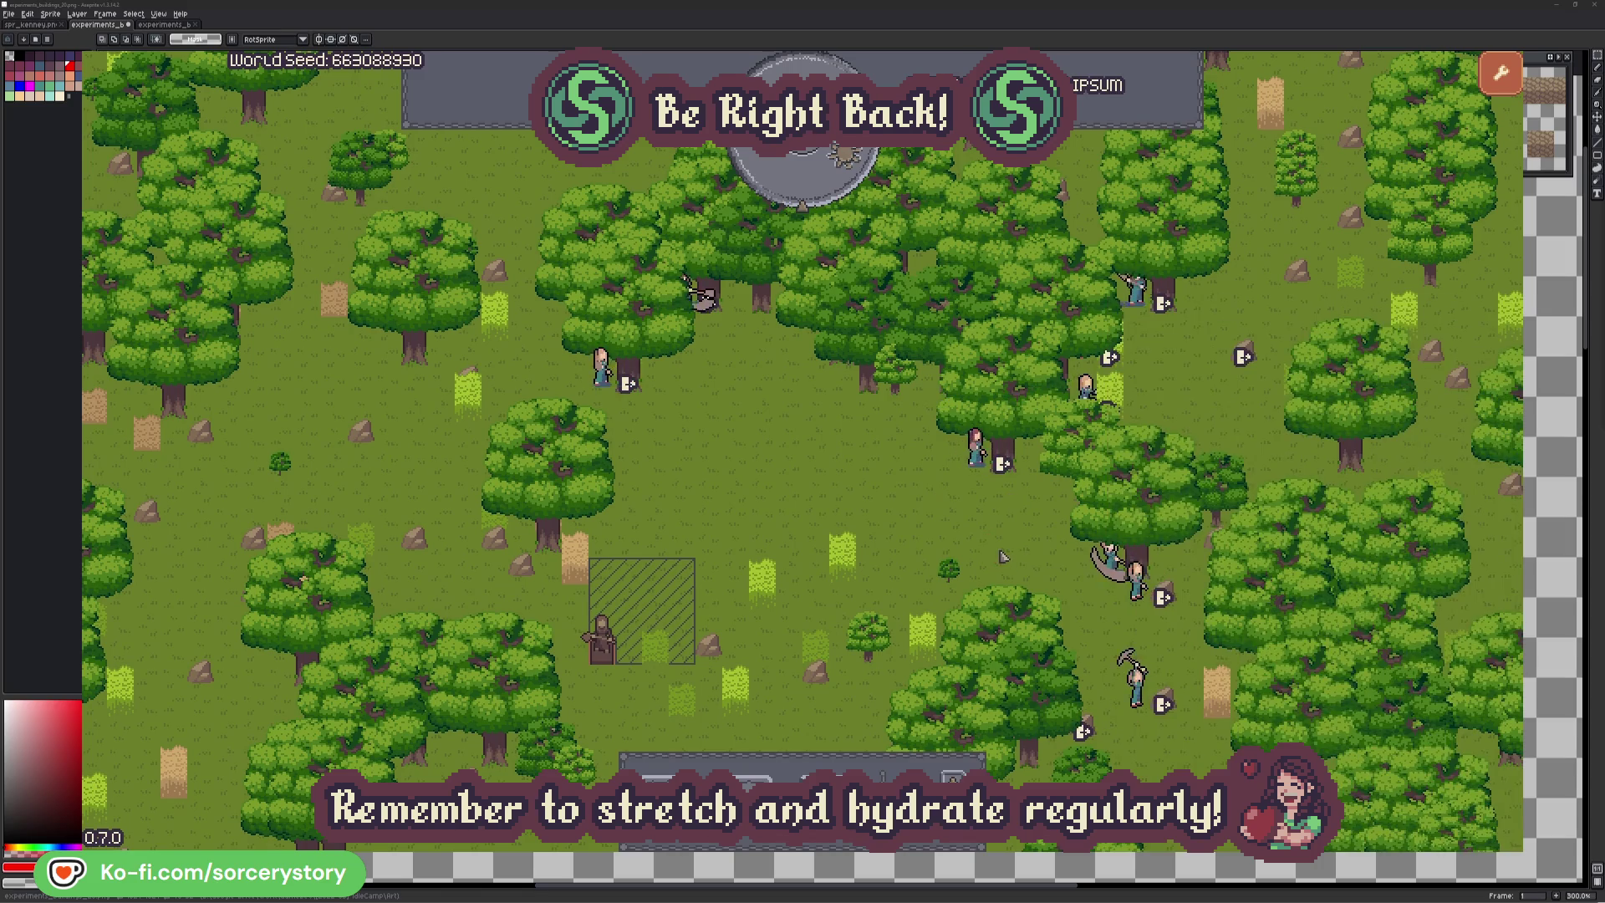
pyautogui.click(613, 395)
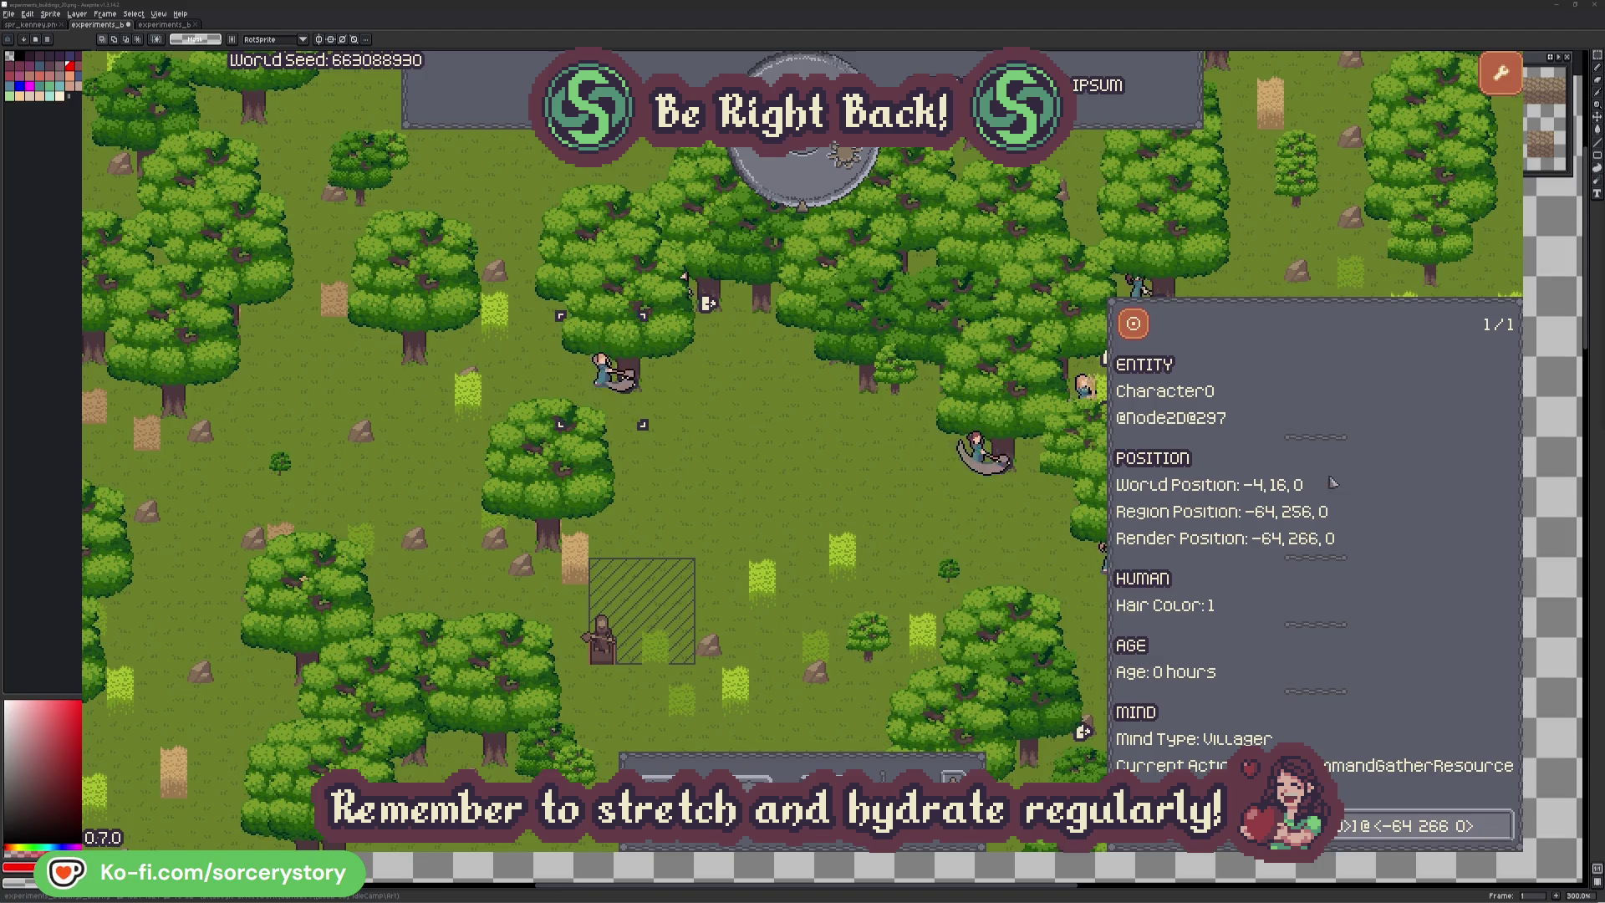
pyautogui.click(1502, 825)
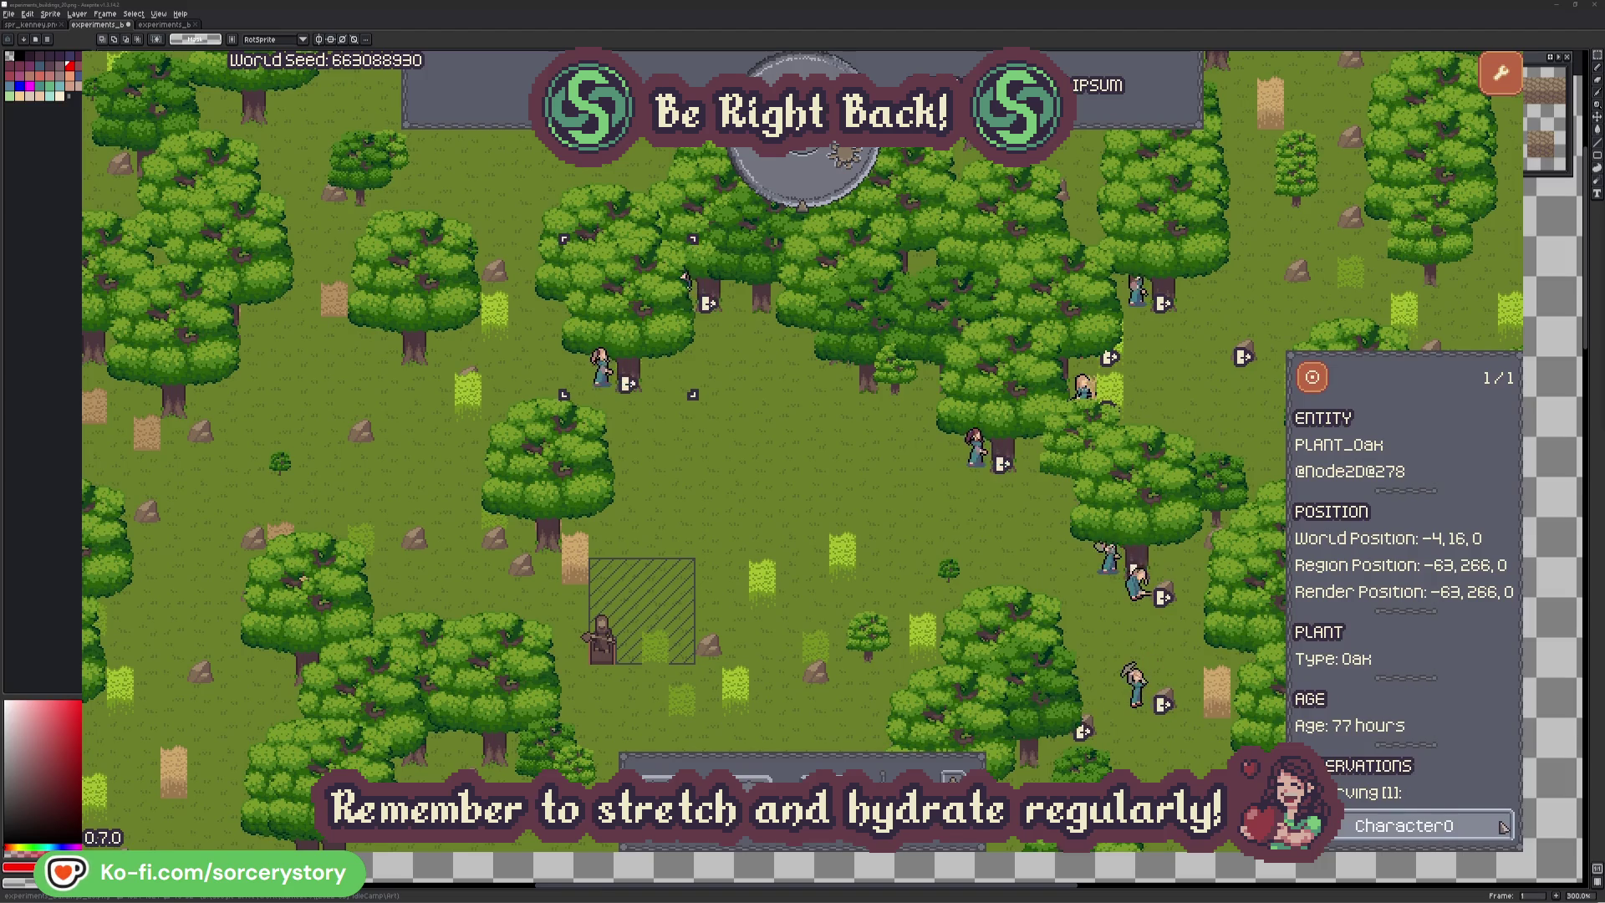
pyautogui.click(1502, 826)
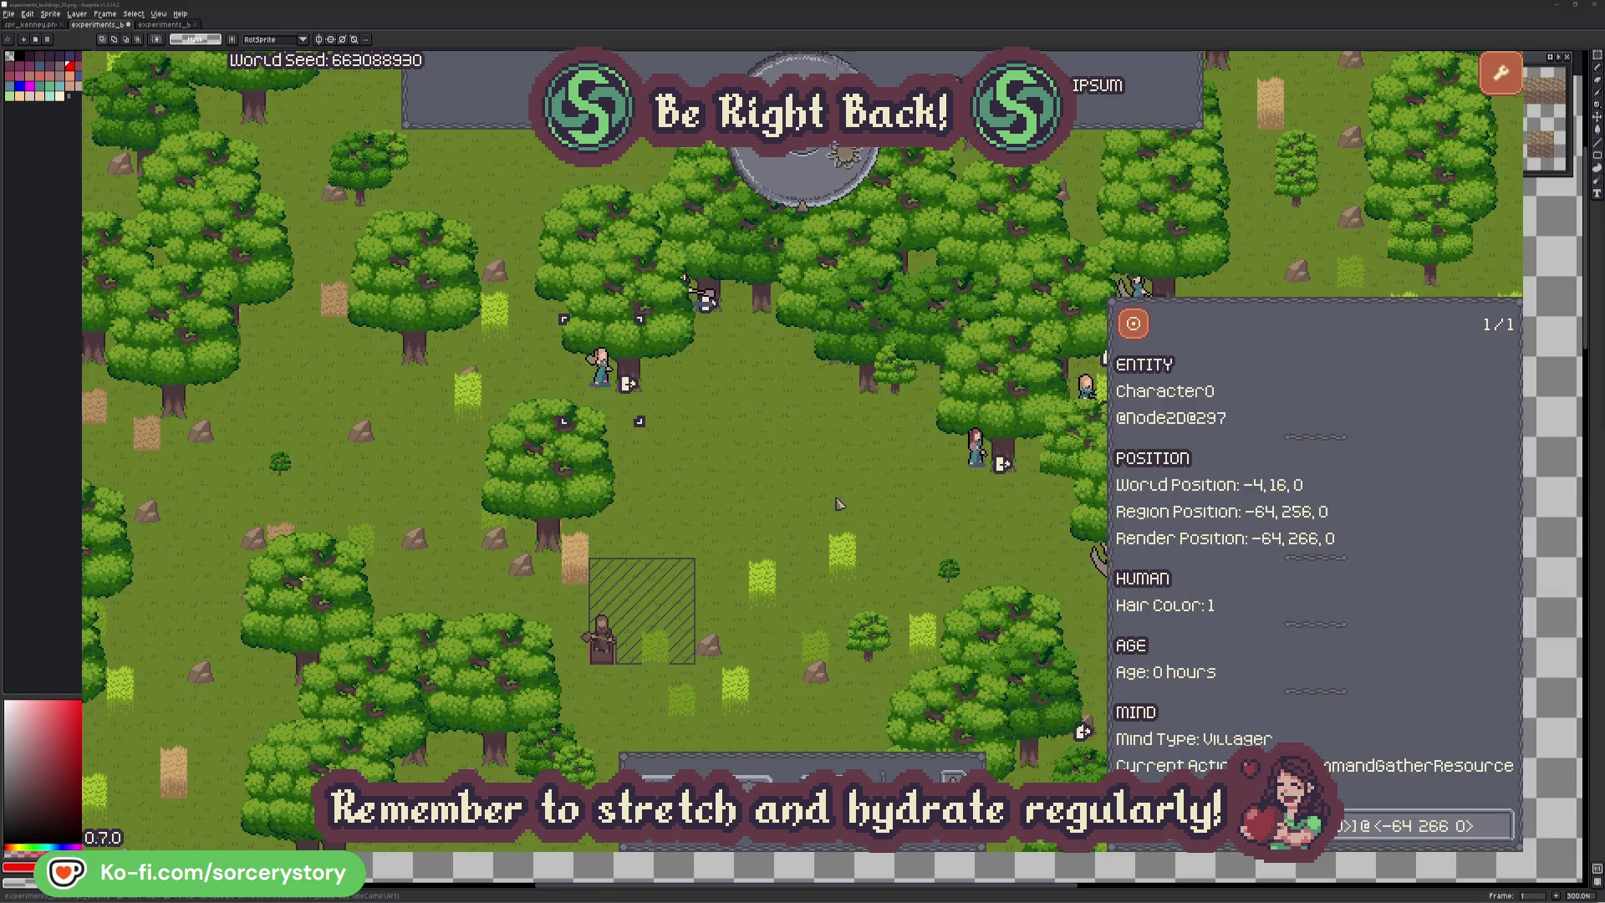
pyautogui.click(838, 501)
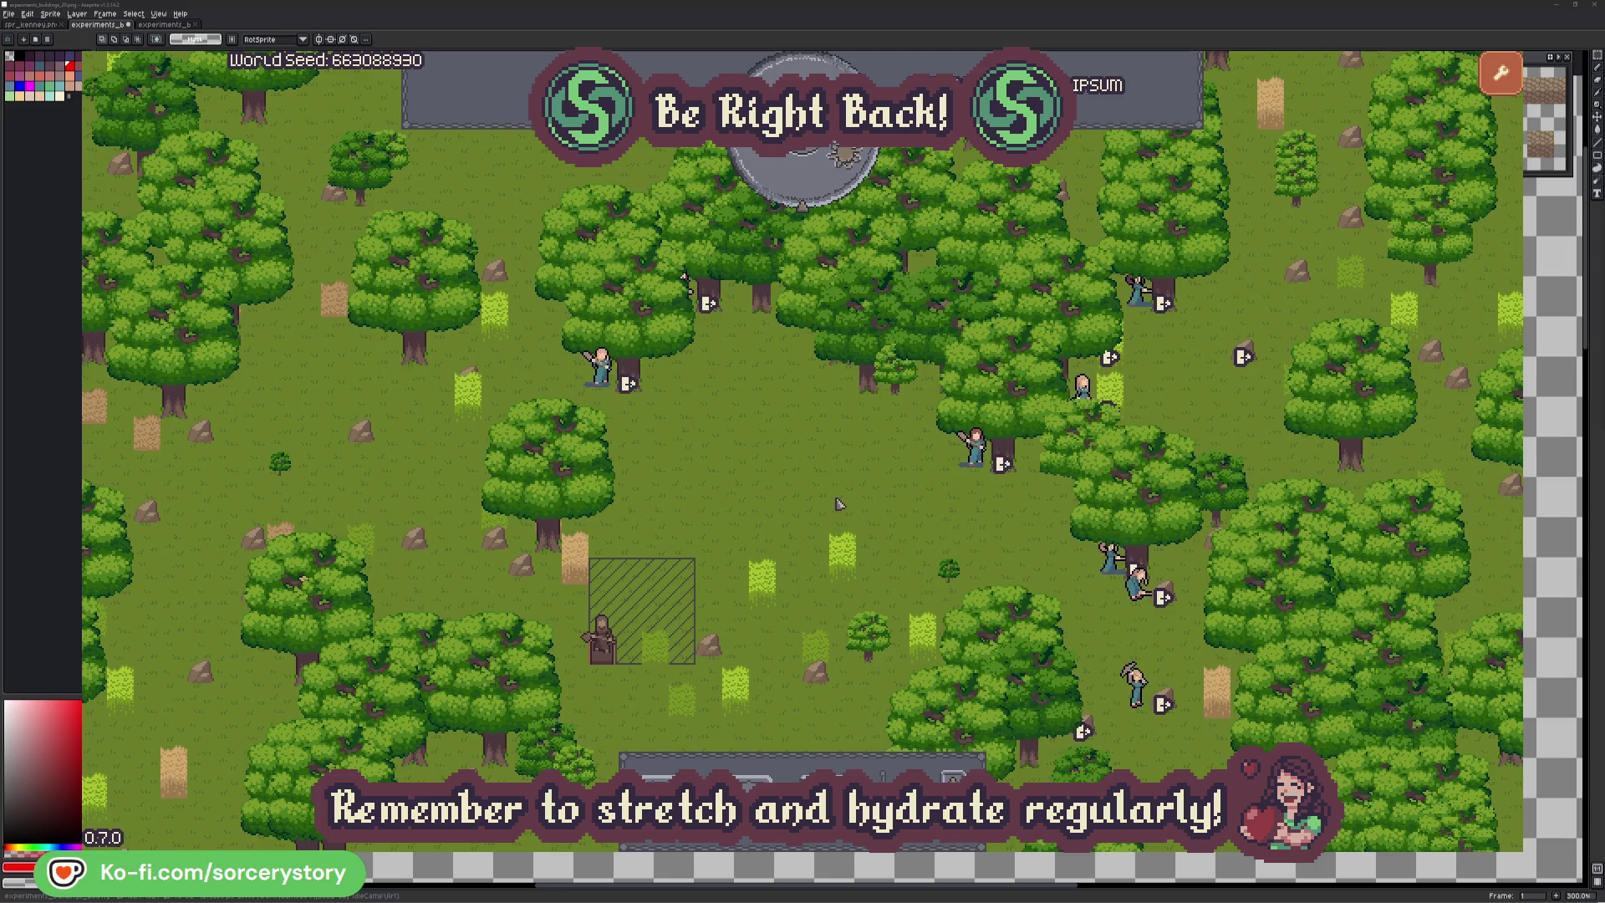
pyautogui.click(815, 190)
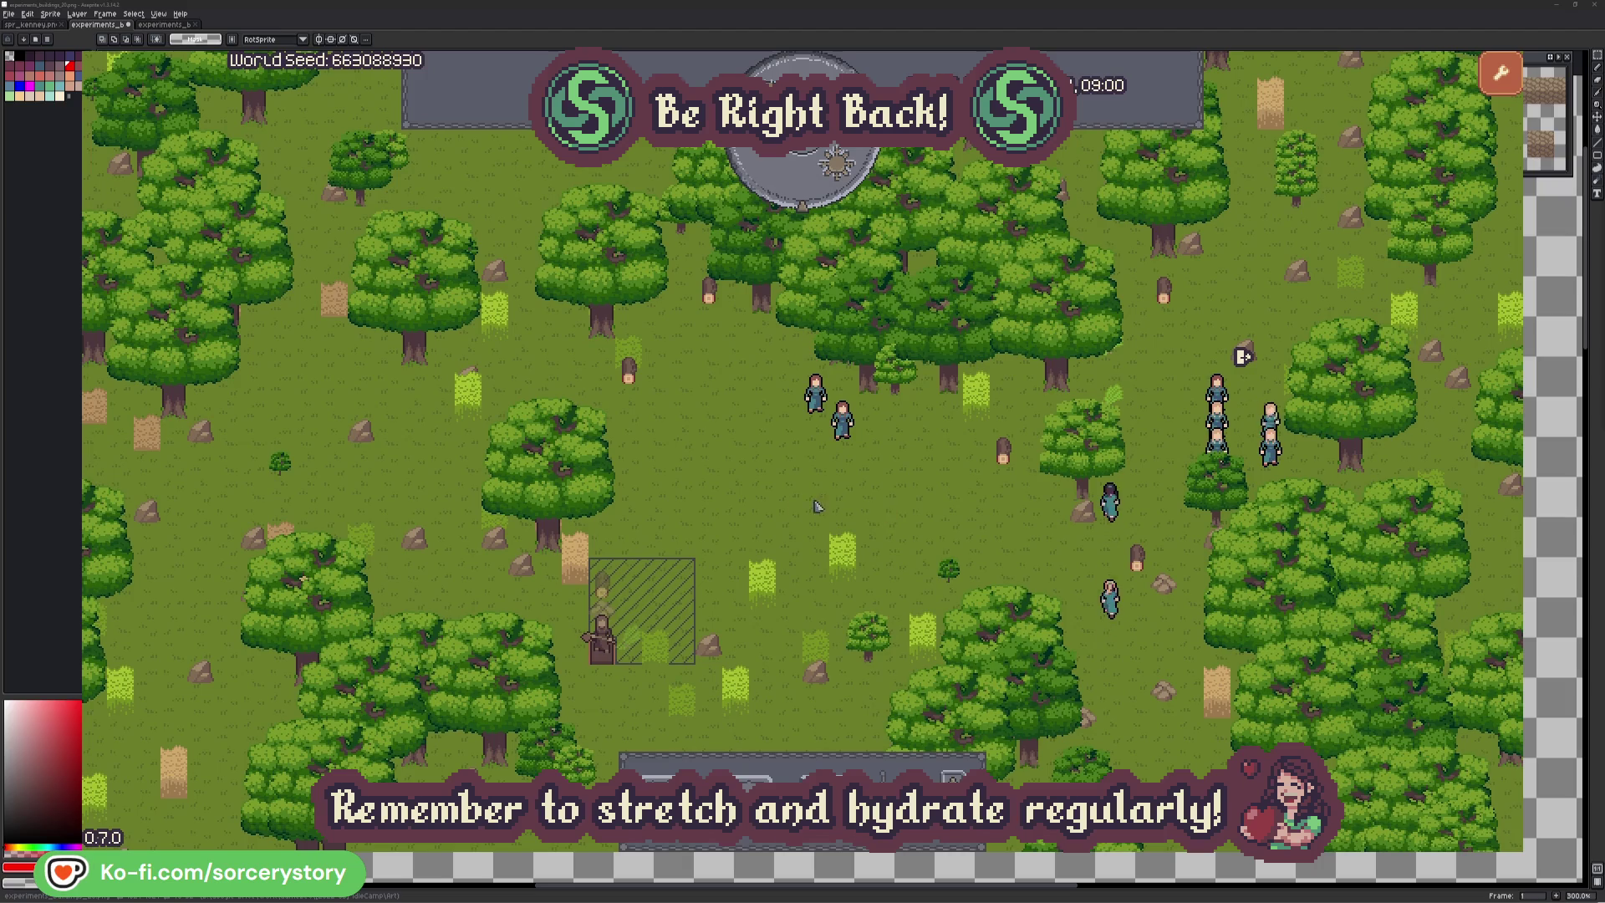
pyautogui.click(608, 593)
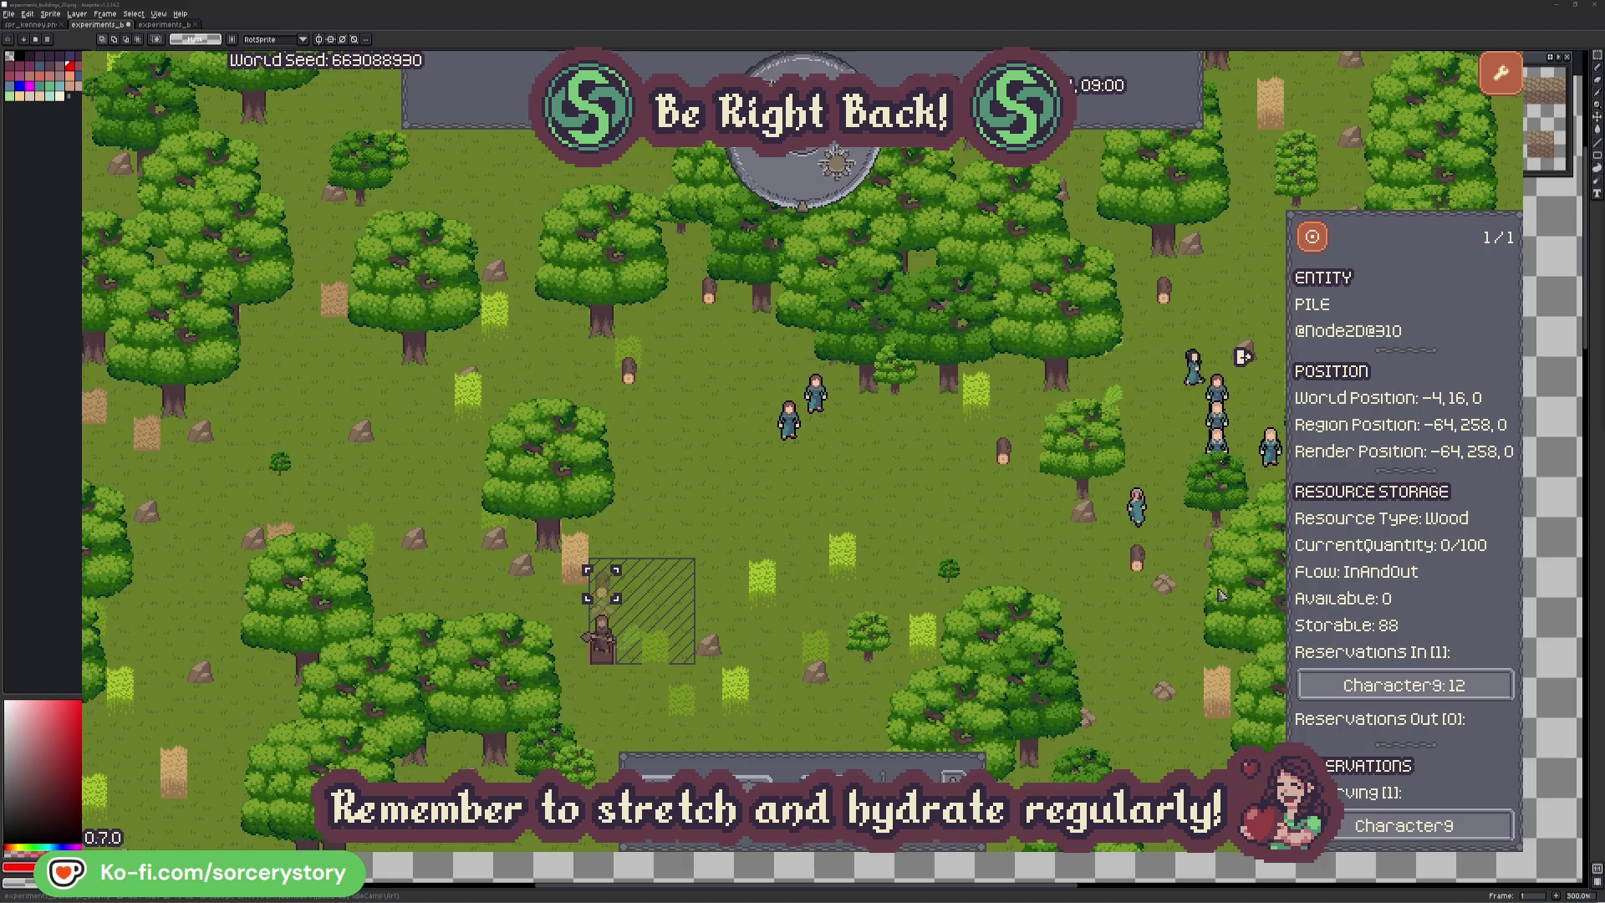
pyautogui.click(1333, 684)
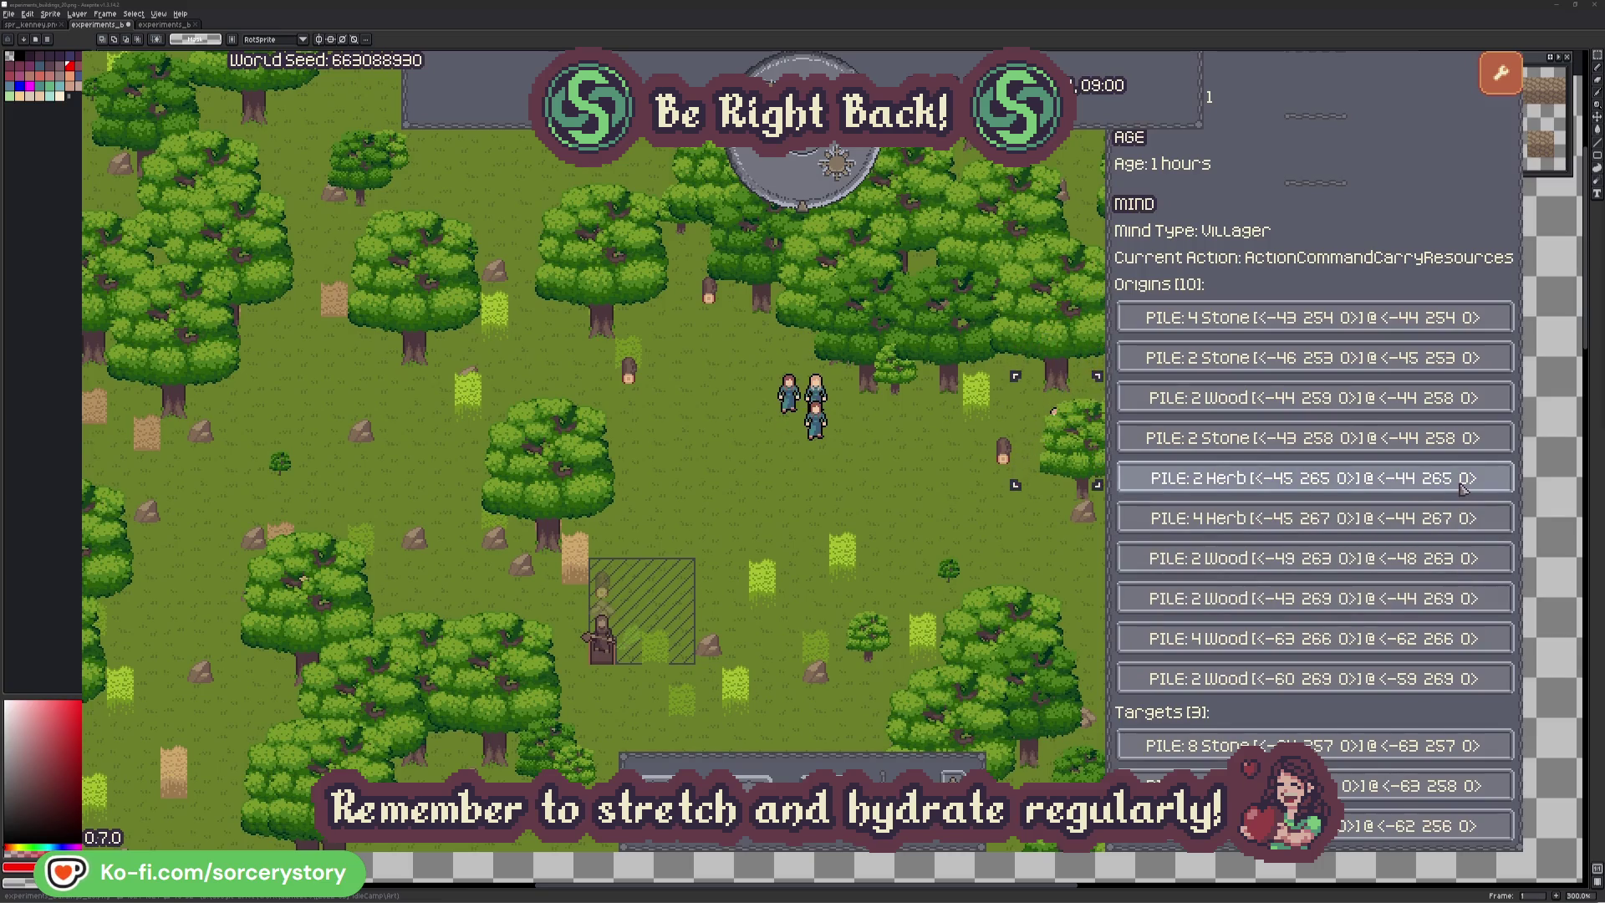
pyautogui.click(1463, 485)
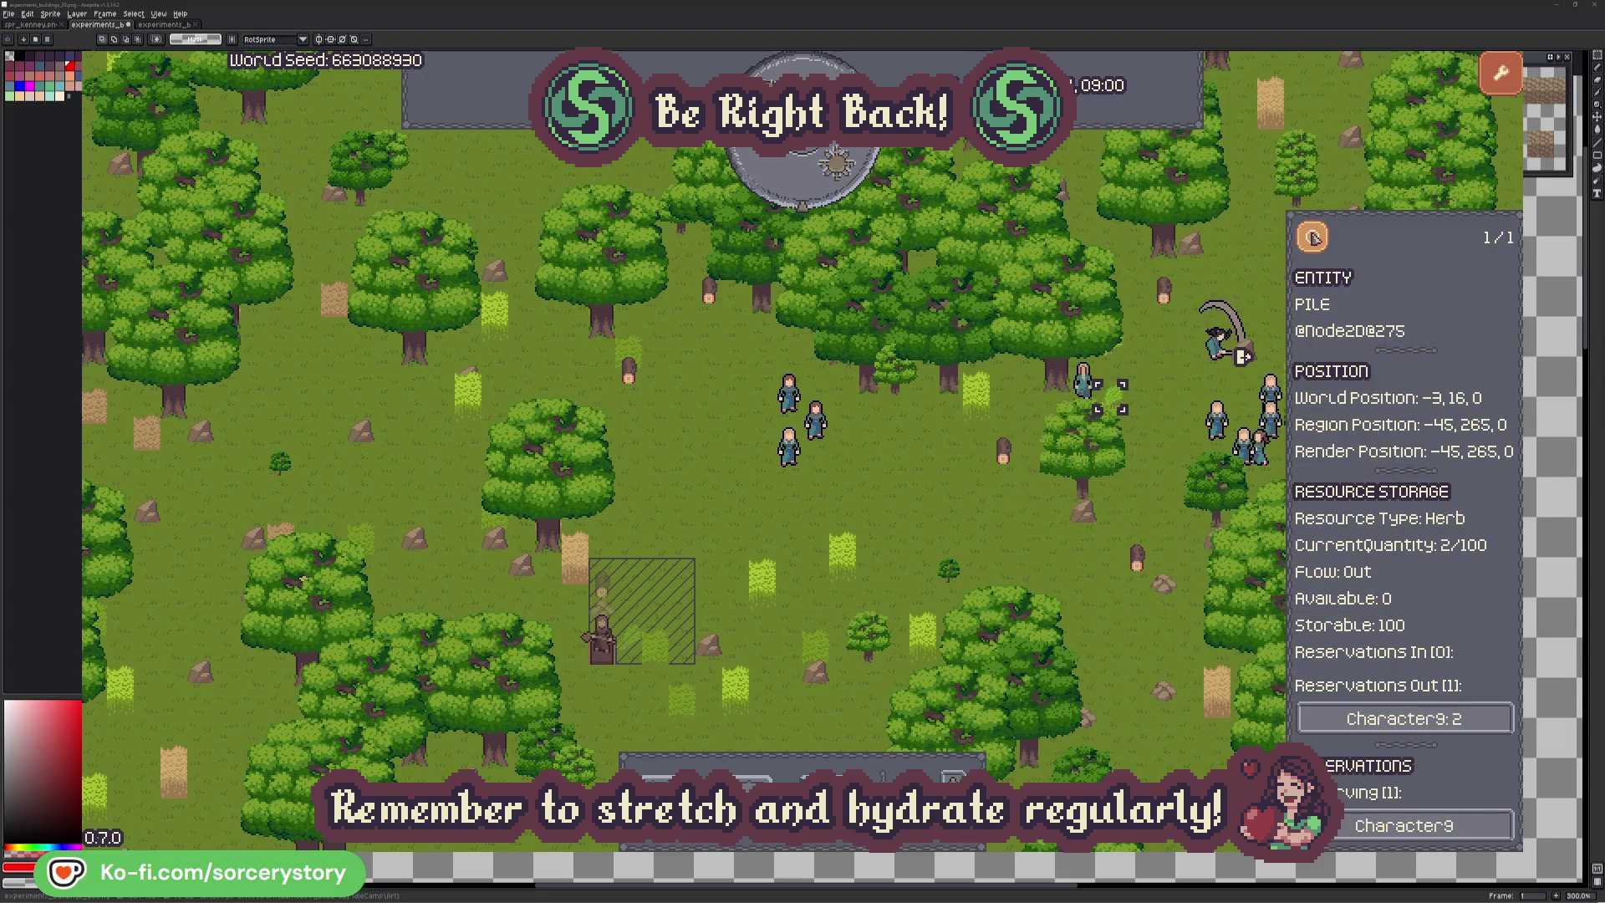
pyautogui.click(1323, 245)
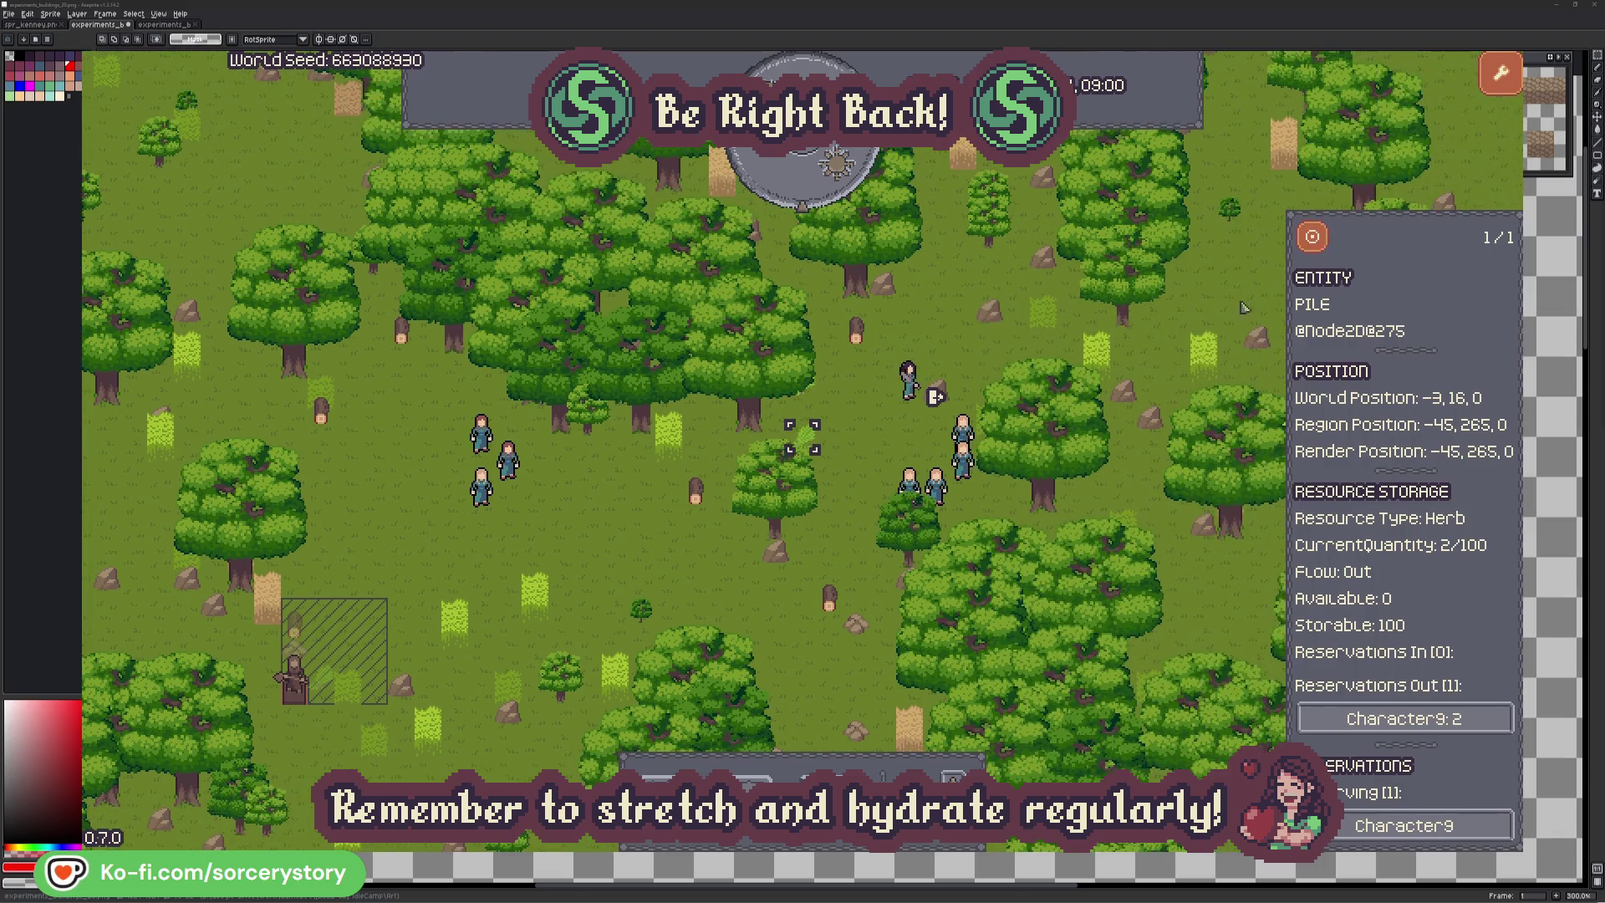
pyautogui.click(1454, 717)
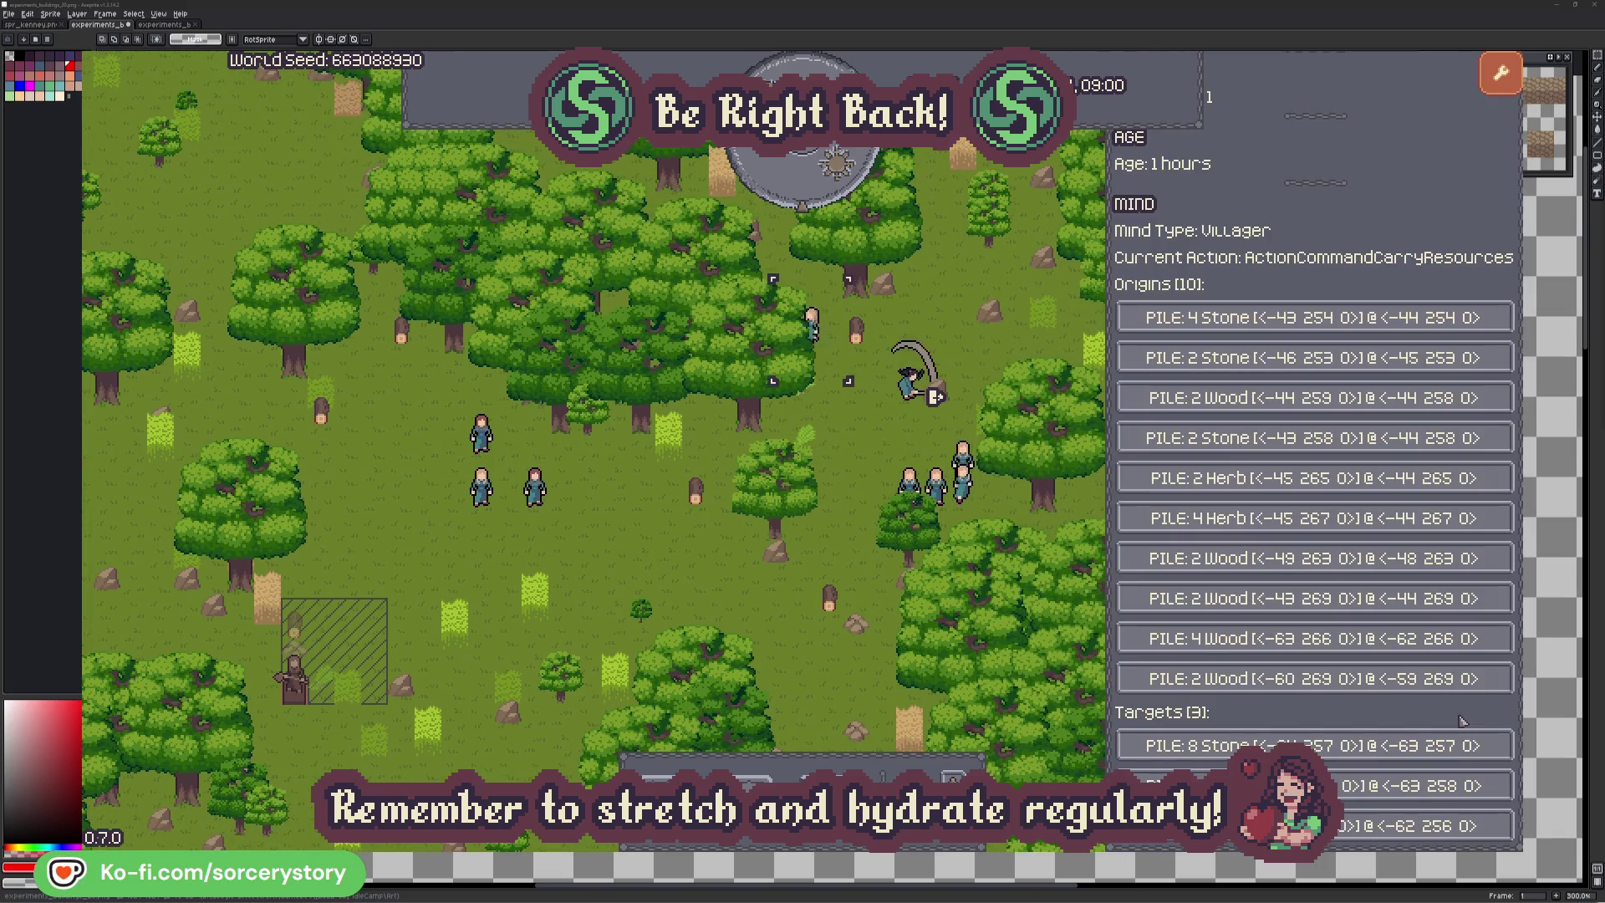
pyautogui.click(1413, 786)
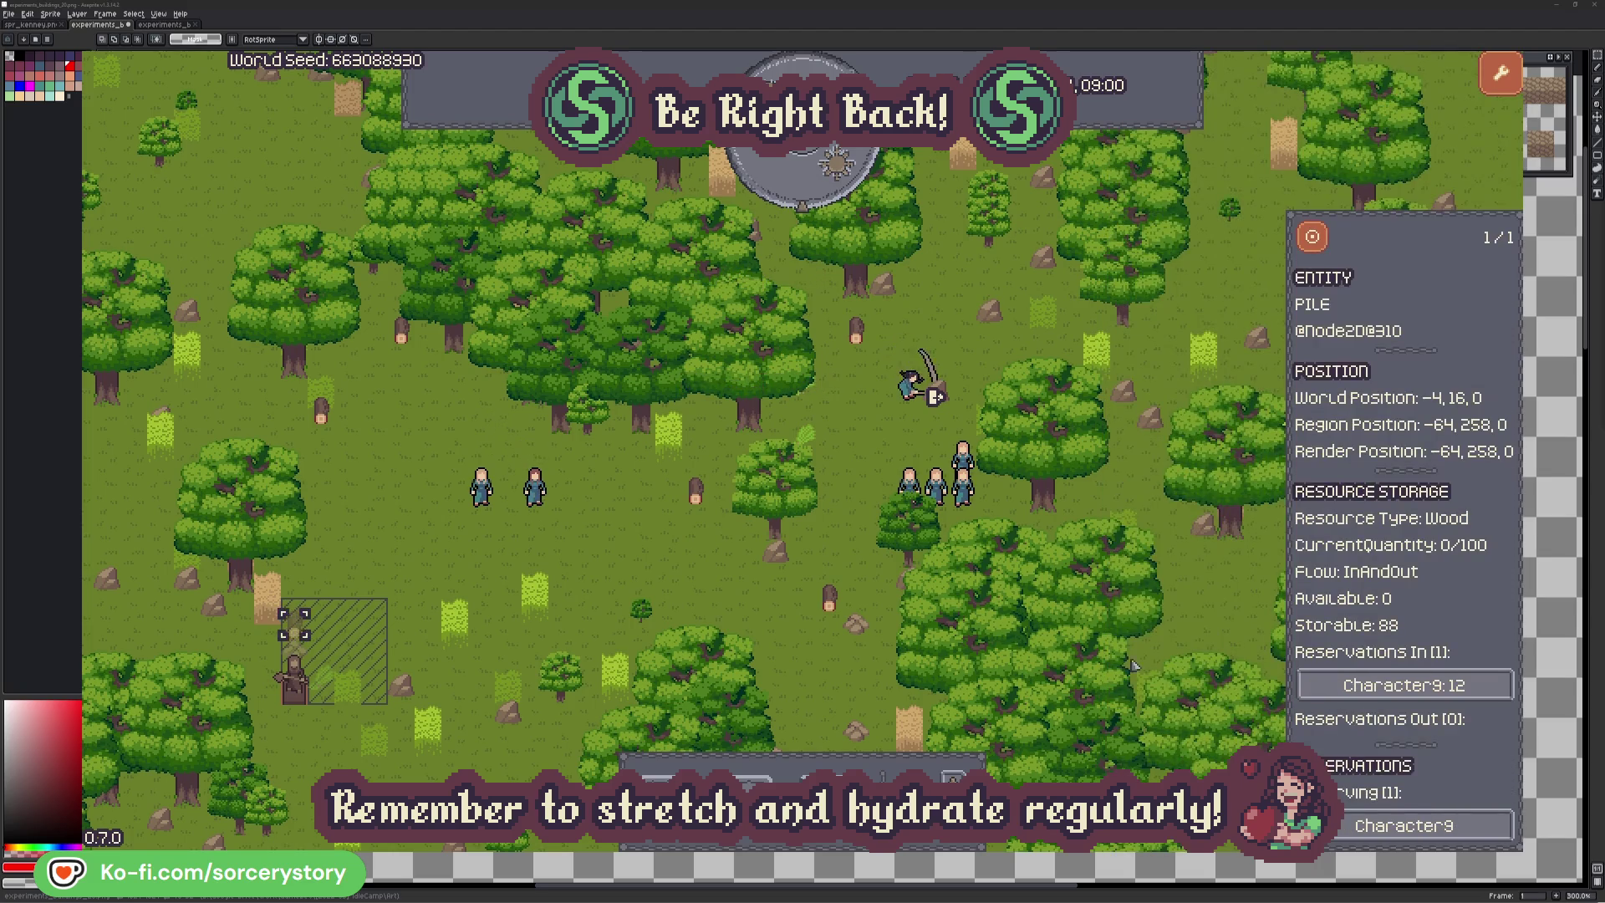
pyautogui.click(1312, 241)
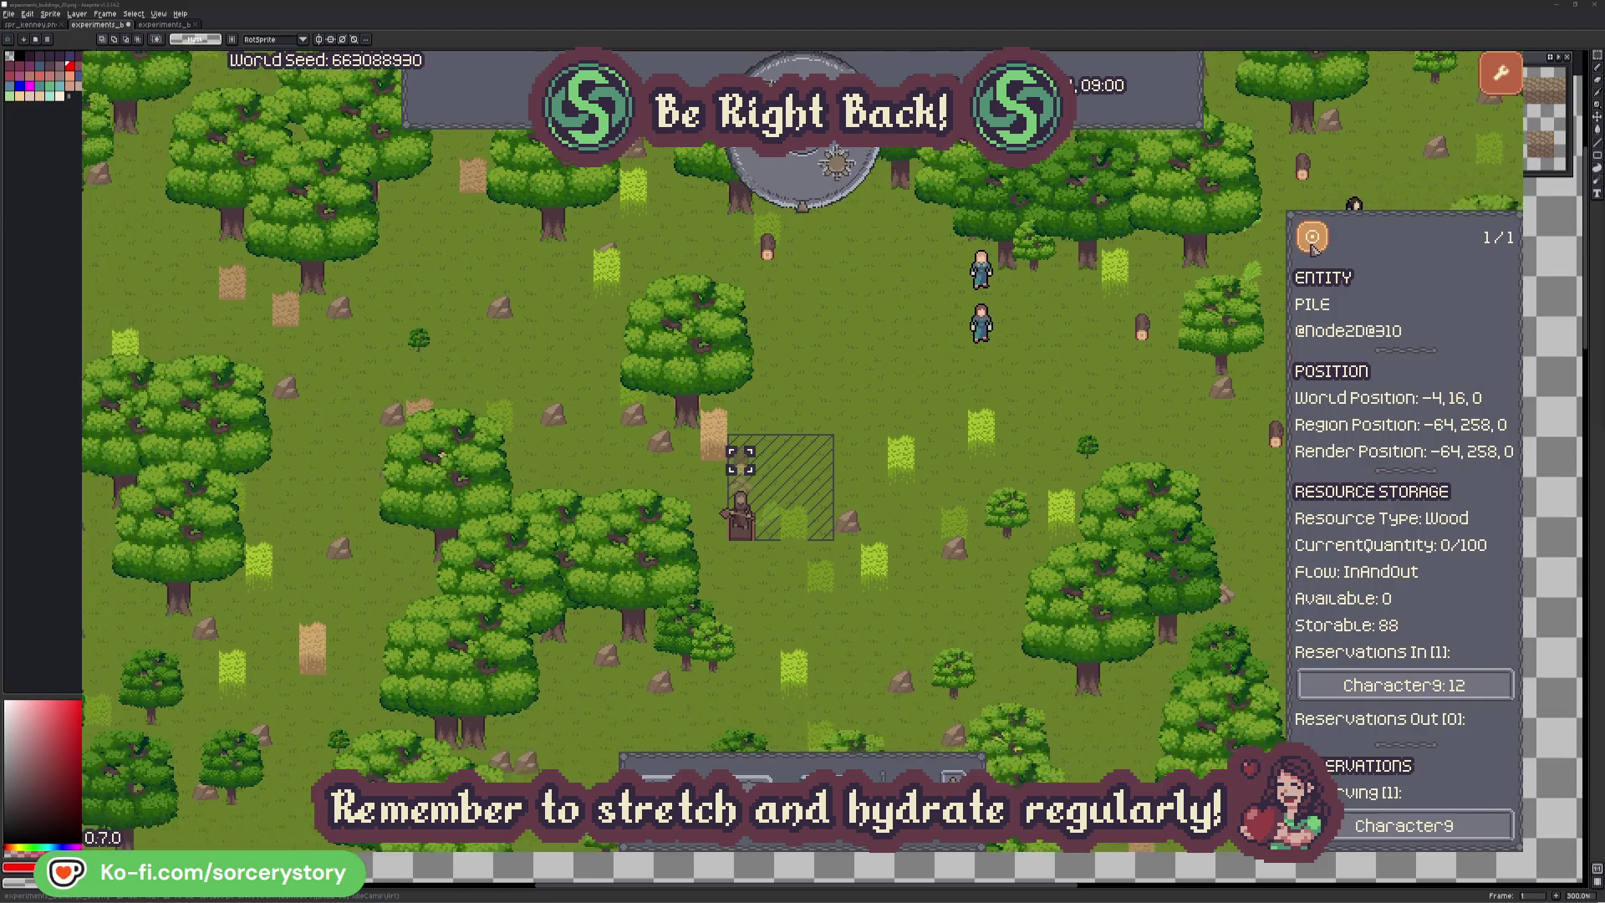
pyautogui.click(1181, 368)
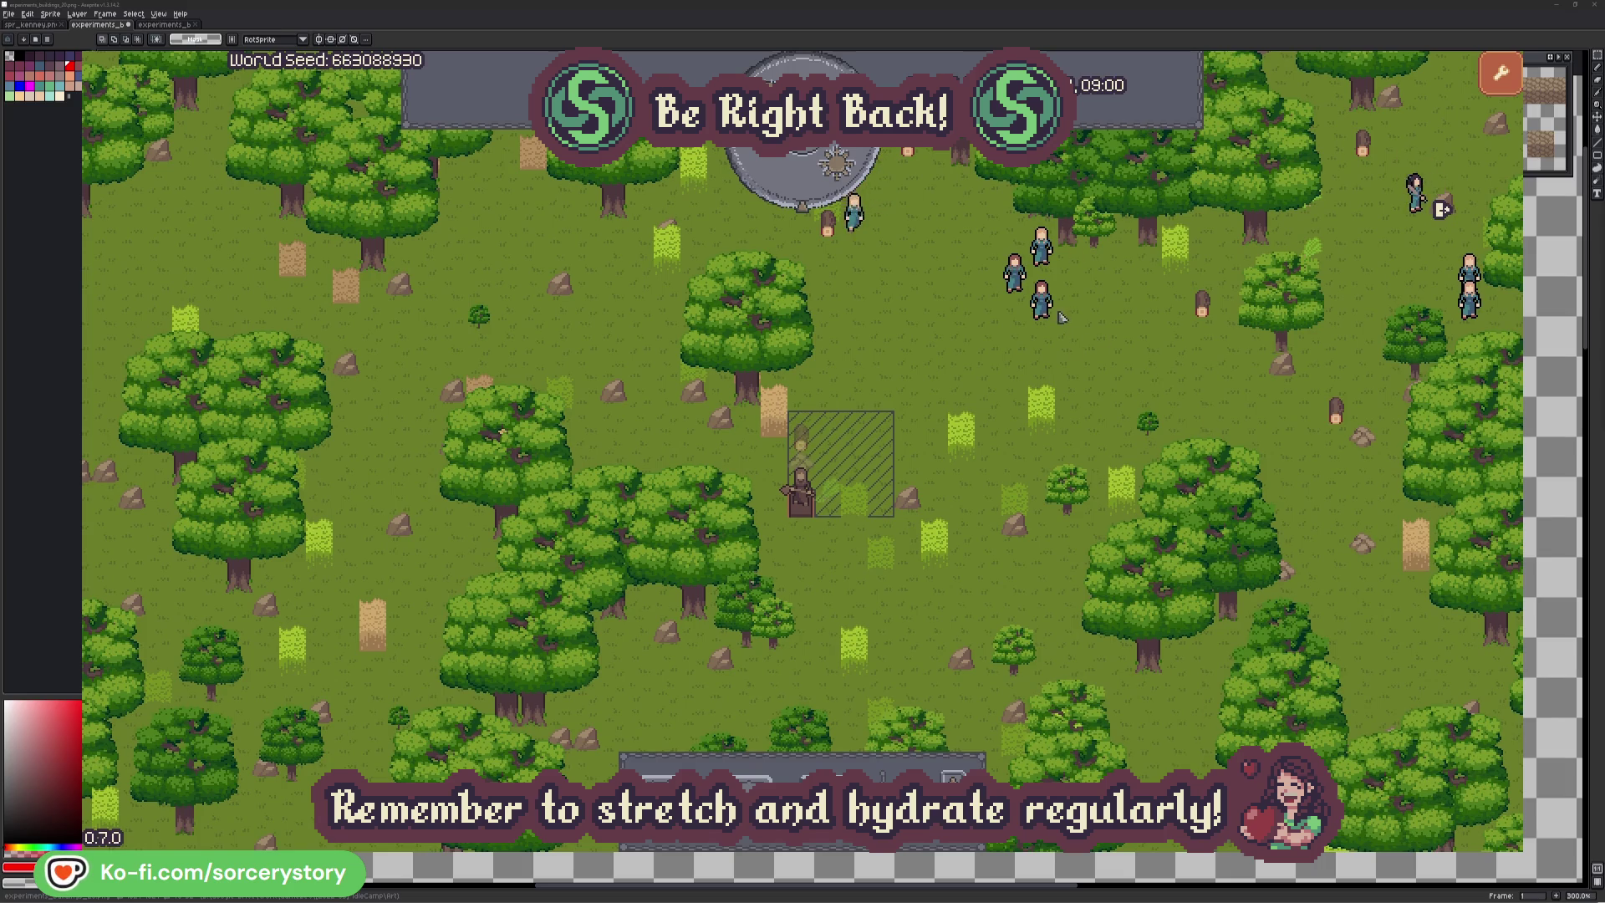
pyautogui.click(1049, 307)
pyautogui.click(1236, 390)
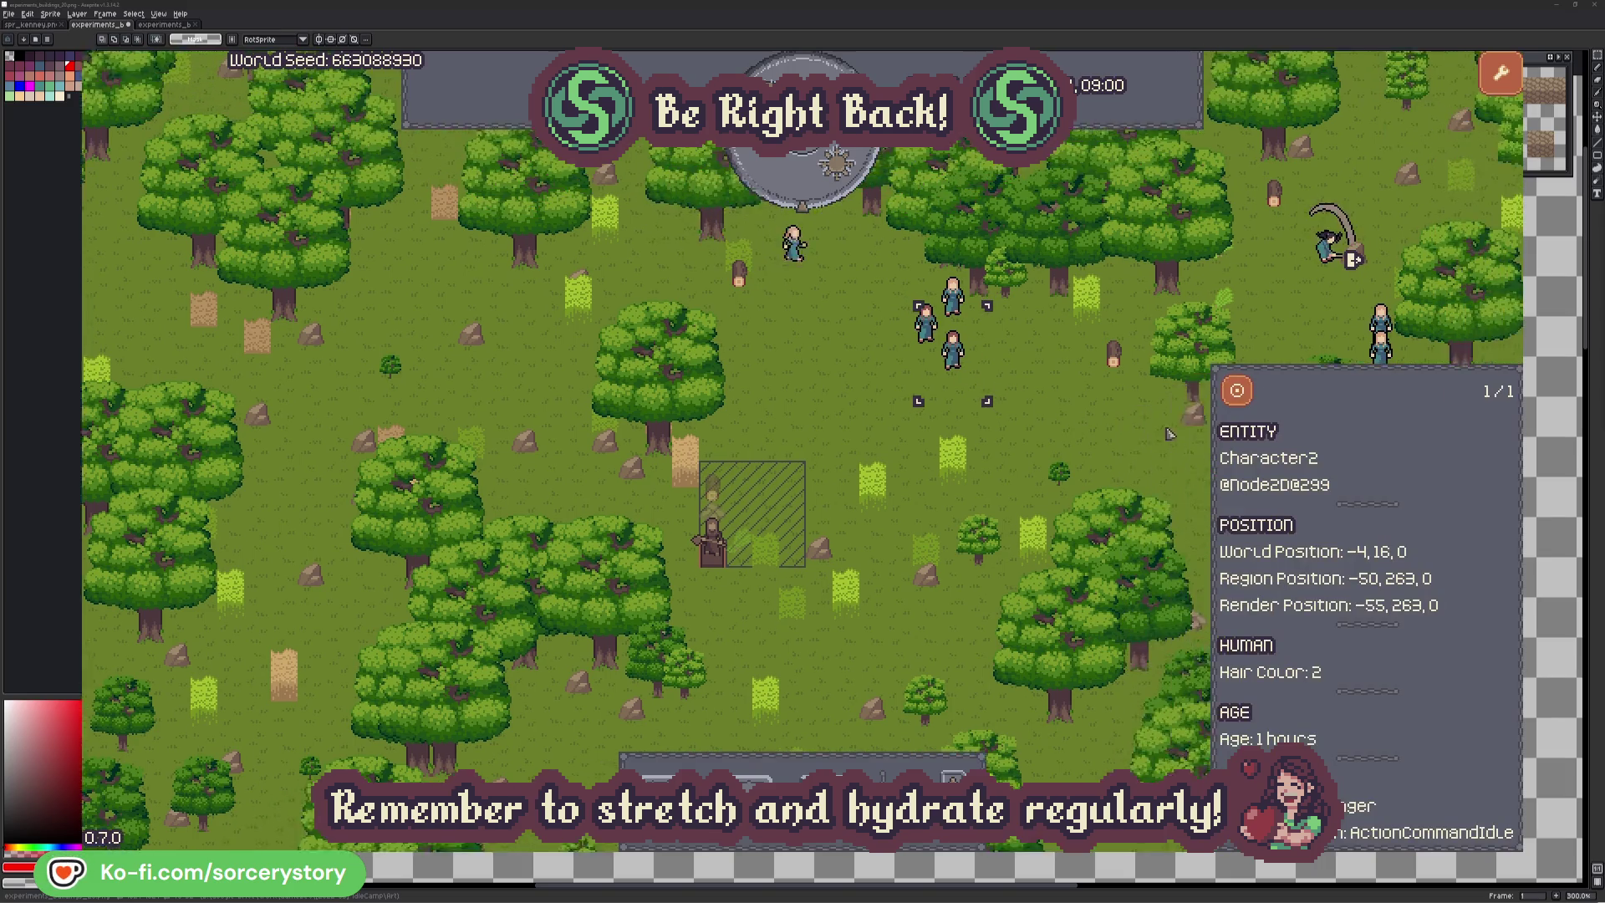
pyautogui.click(919, 484)
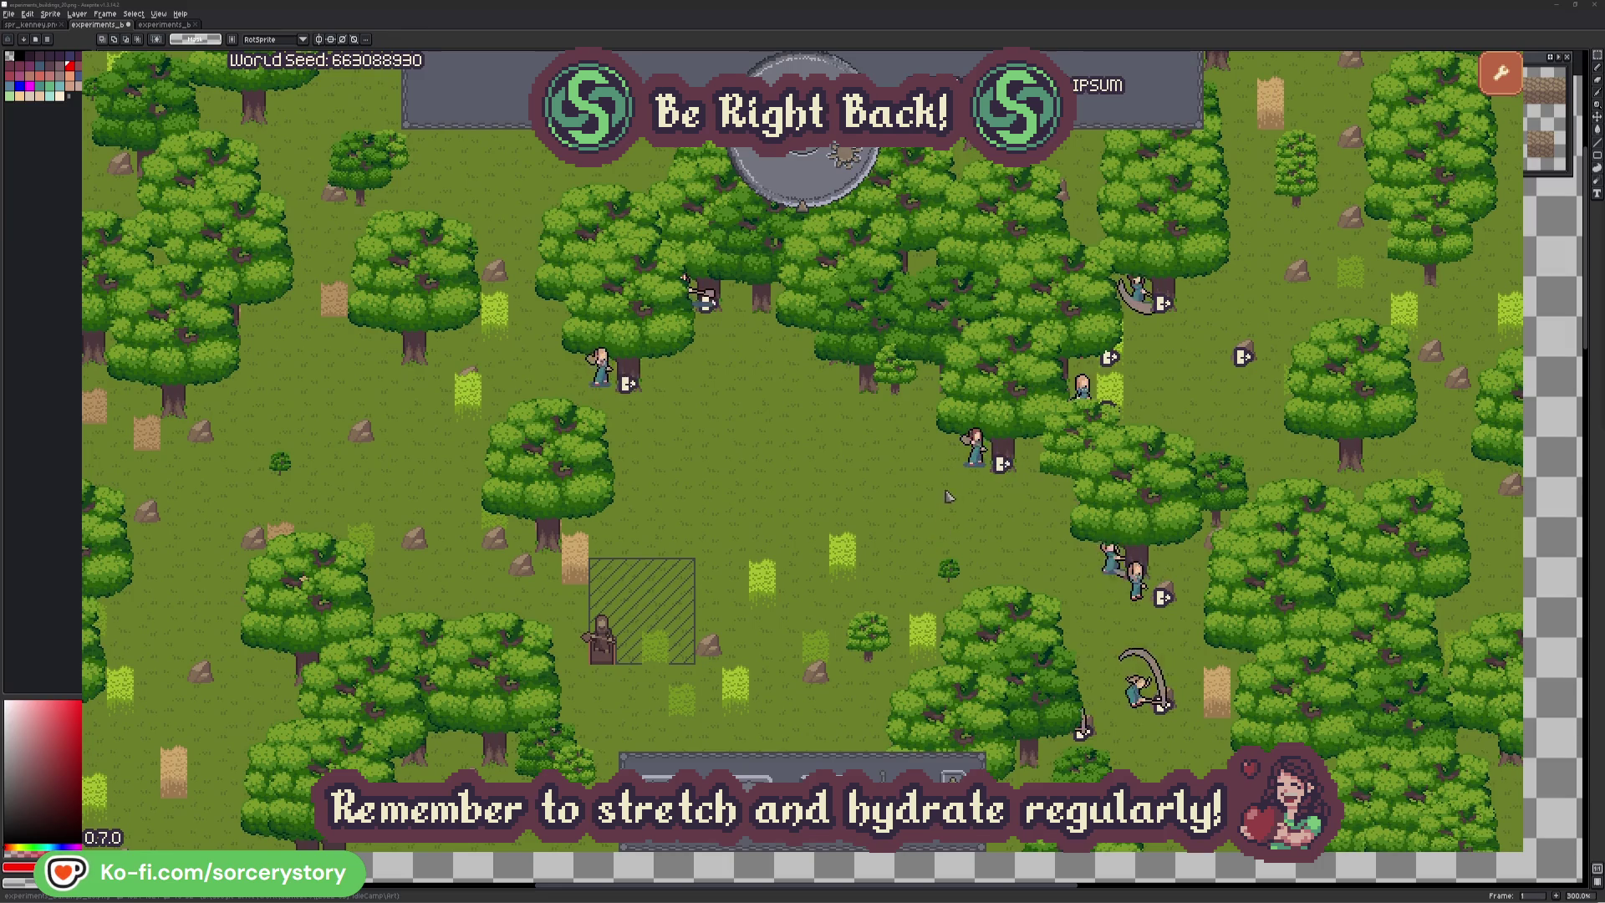
# - Inspect villager Character2 and the PLANT_Oak it targets, then deselect it
pyautogui.click(975, 447)
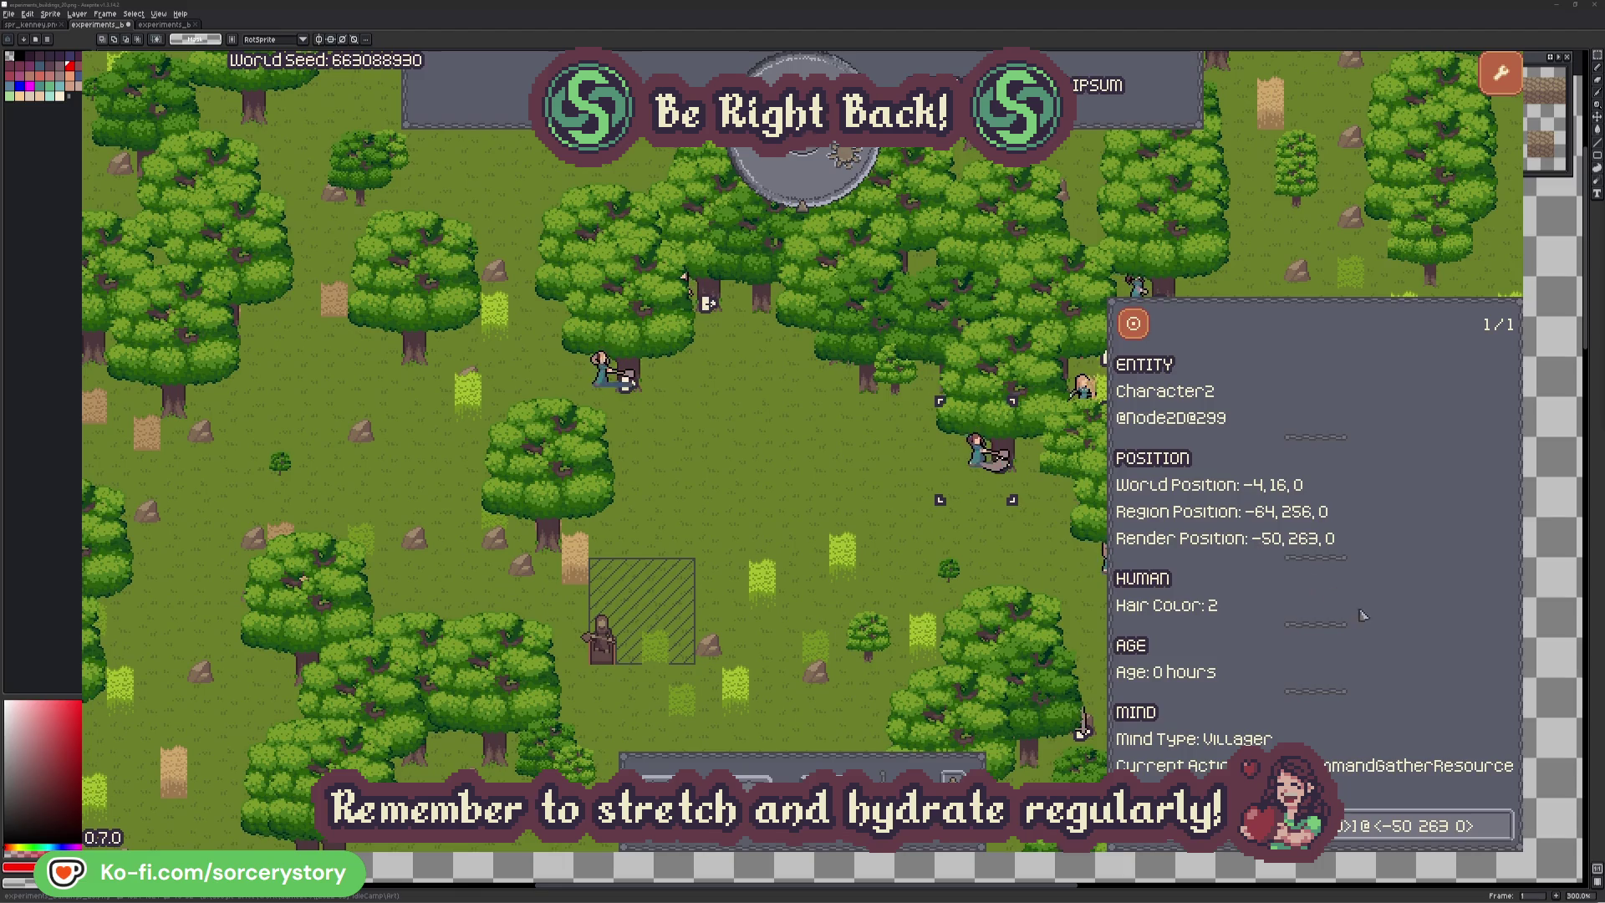
pyautogui.click(1502, 837)
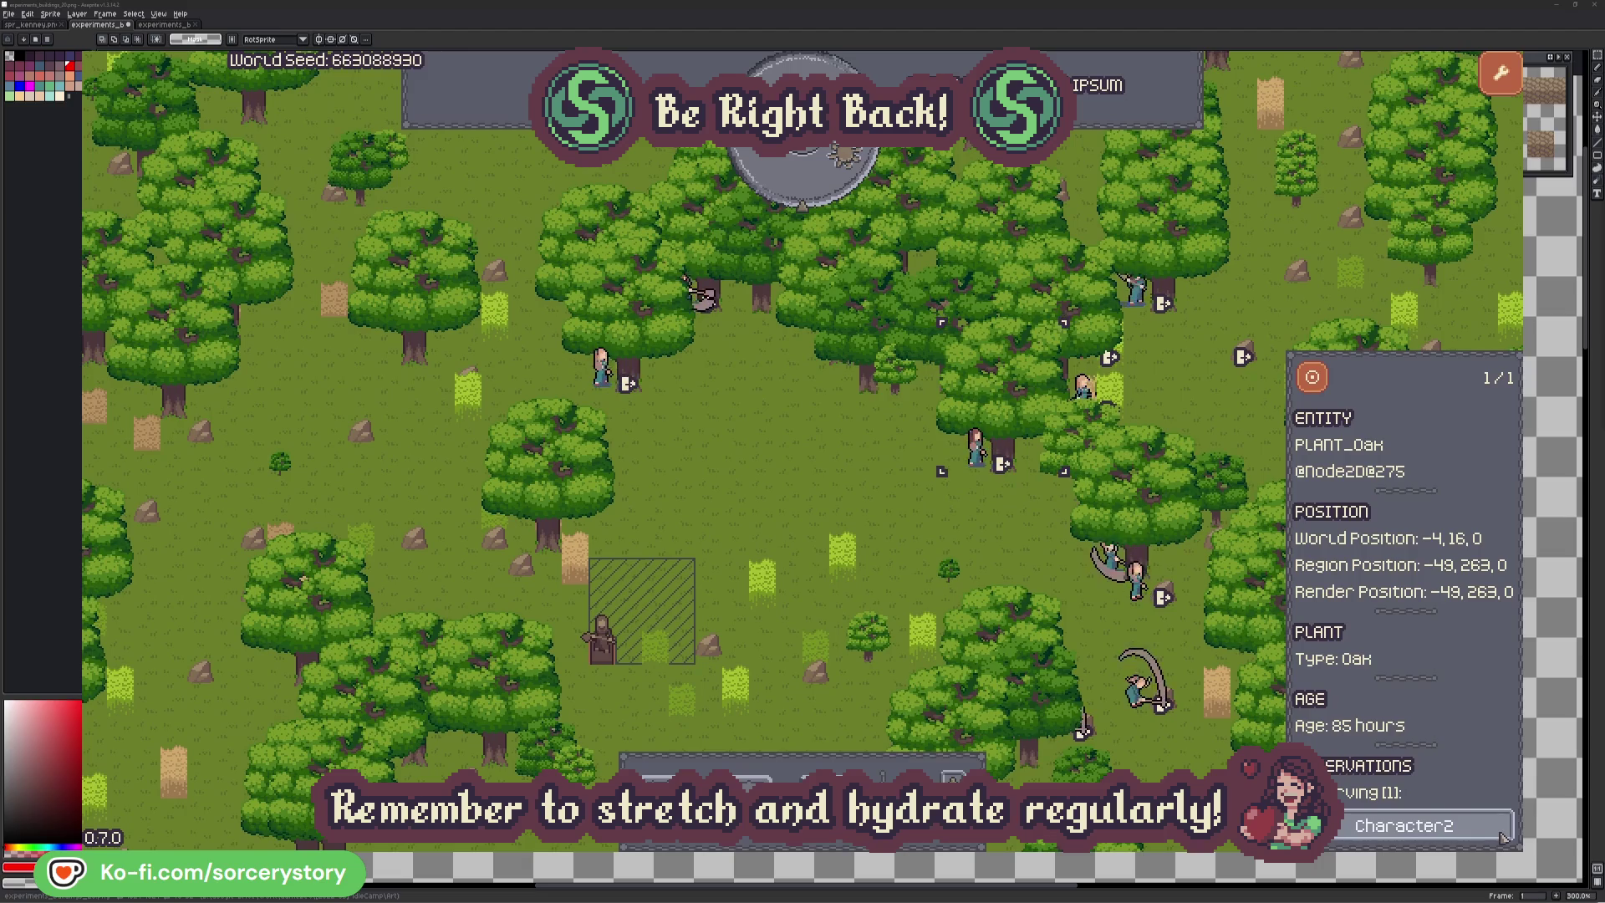
pyautogui.click(1503, 837)
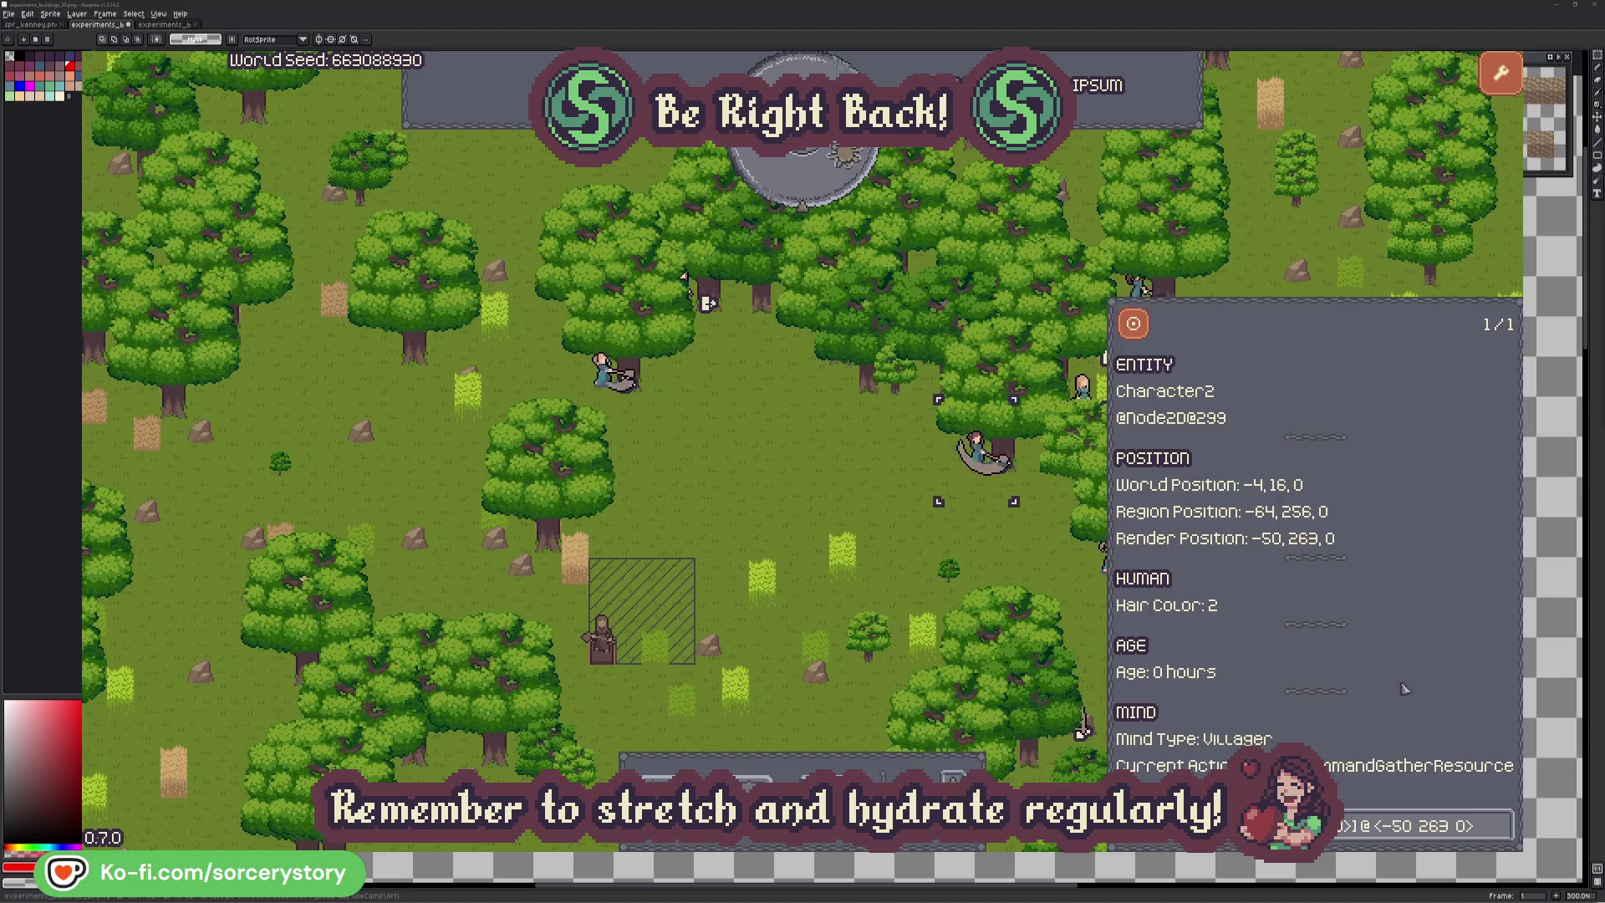
pyautogui.click(1000, 551)
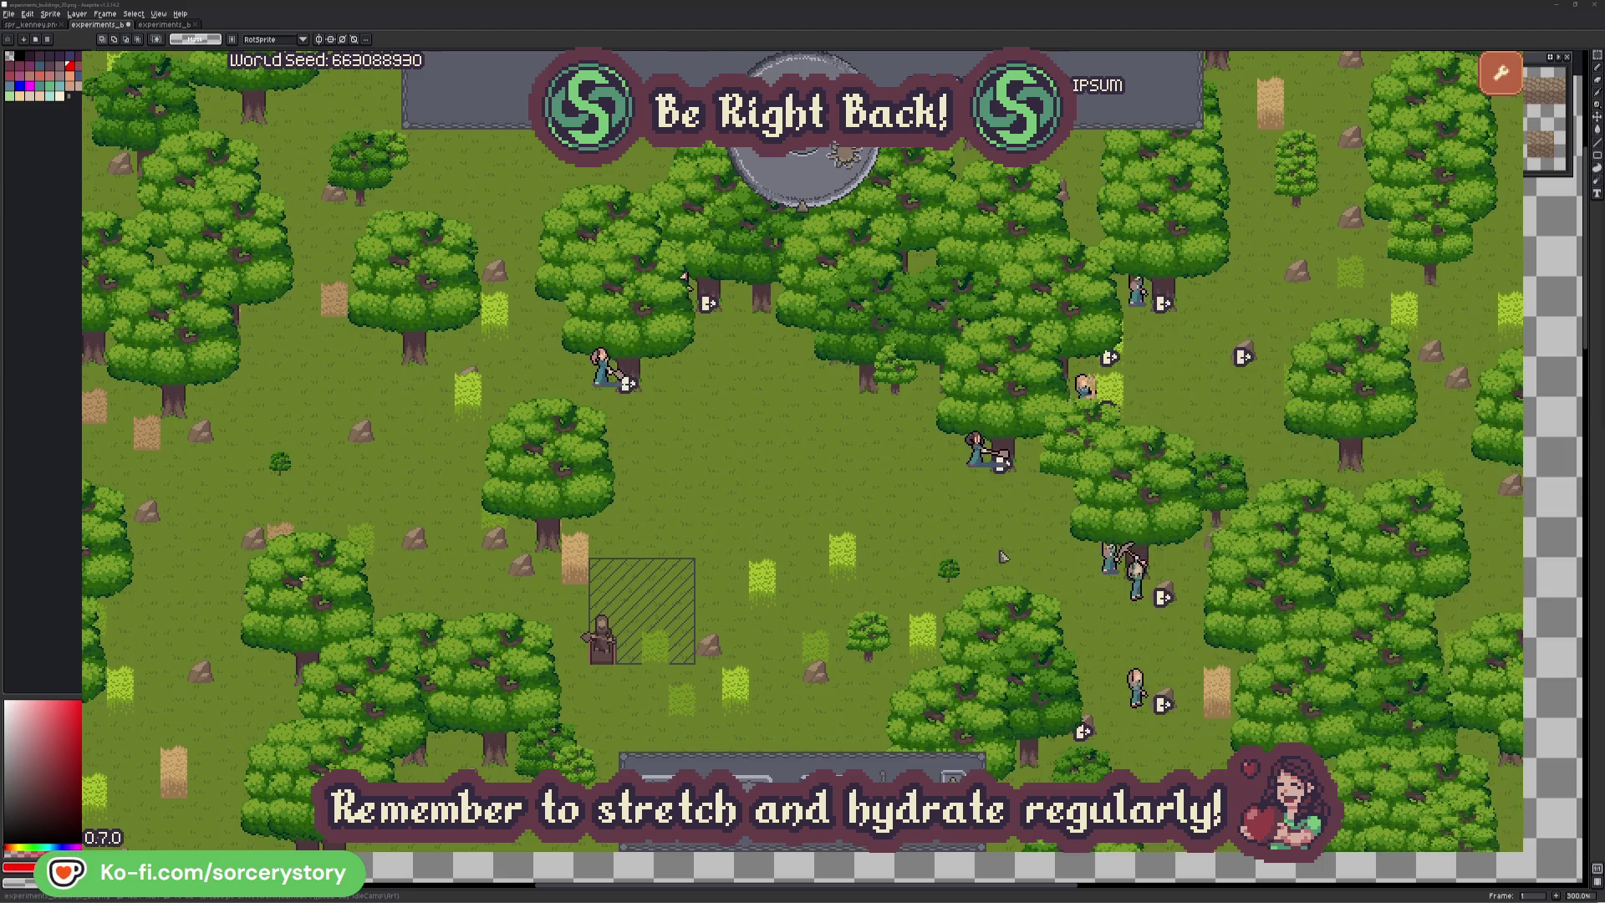
# - Inspect Character0 and its target oak, then pass one hour to 09:00
pyautogui.click(602, 370)
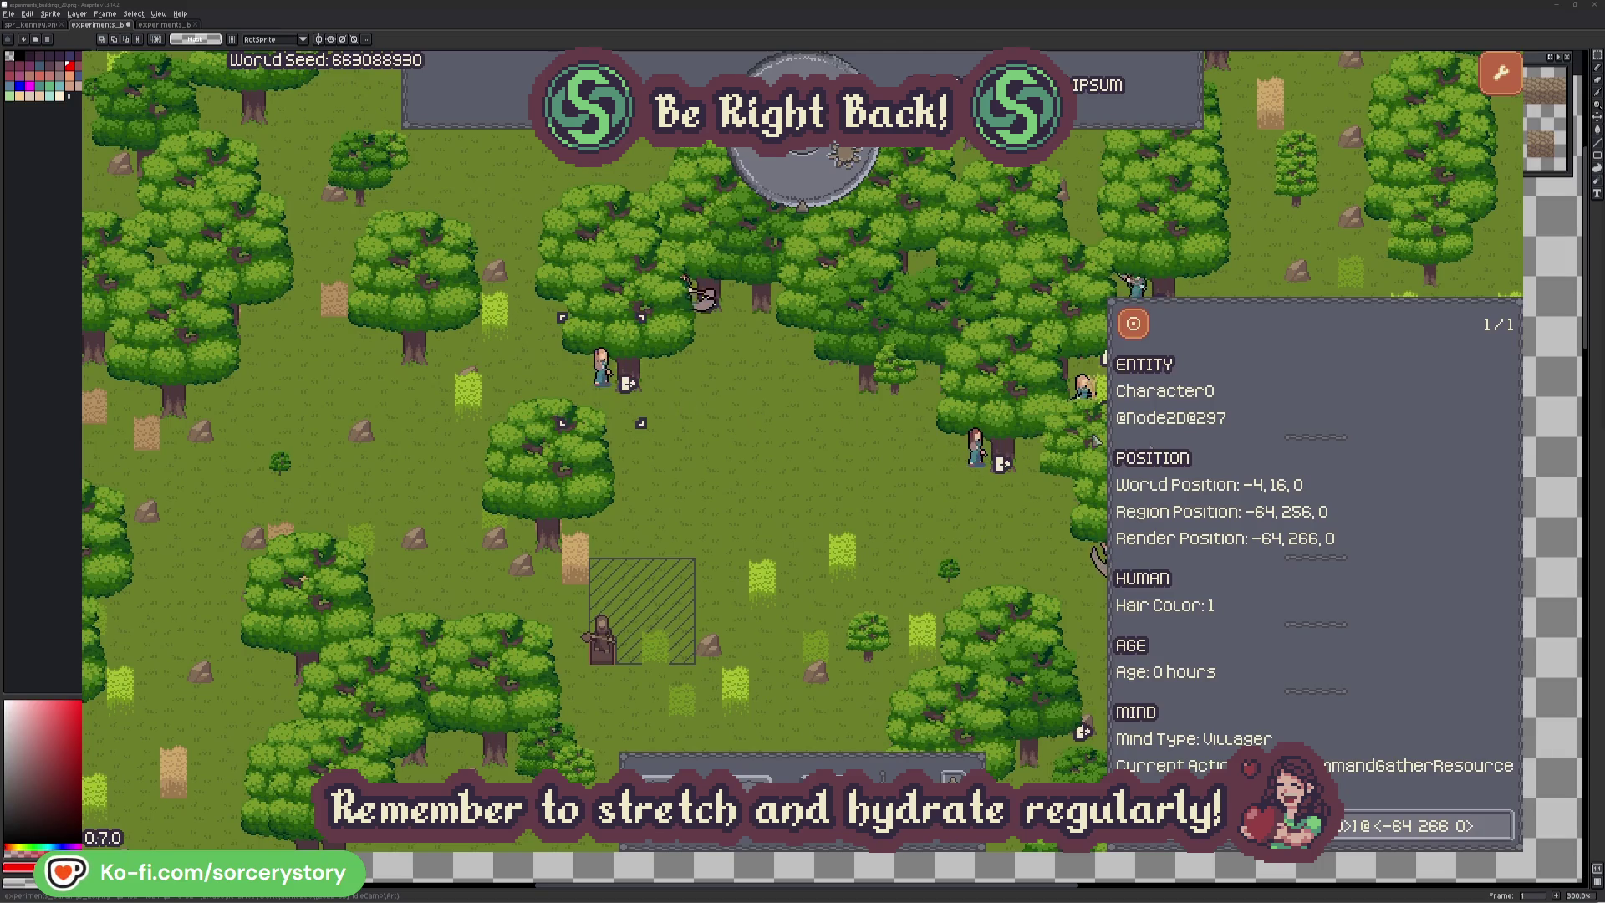
pyautogui.click(1502, 825)
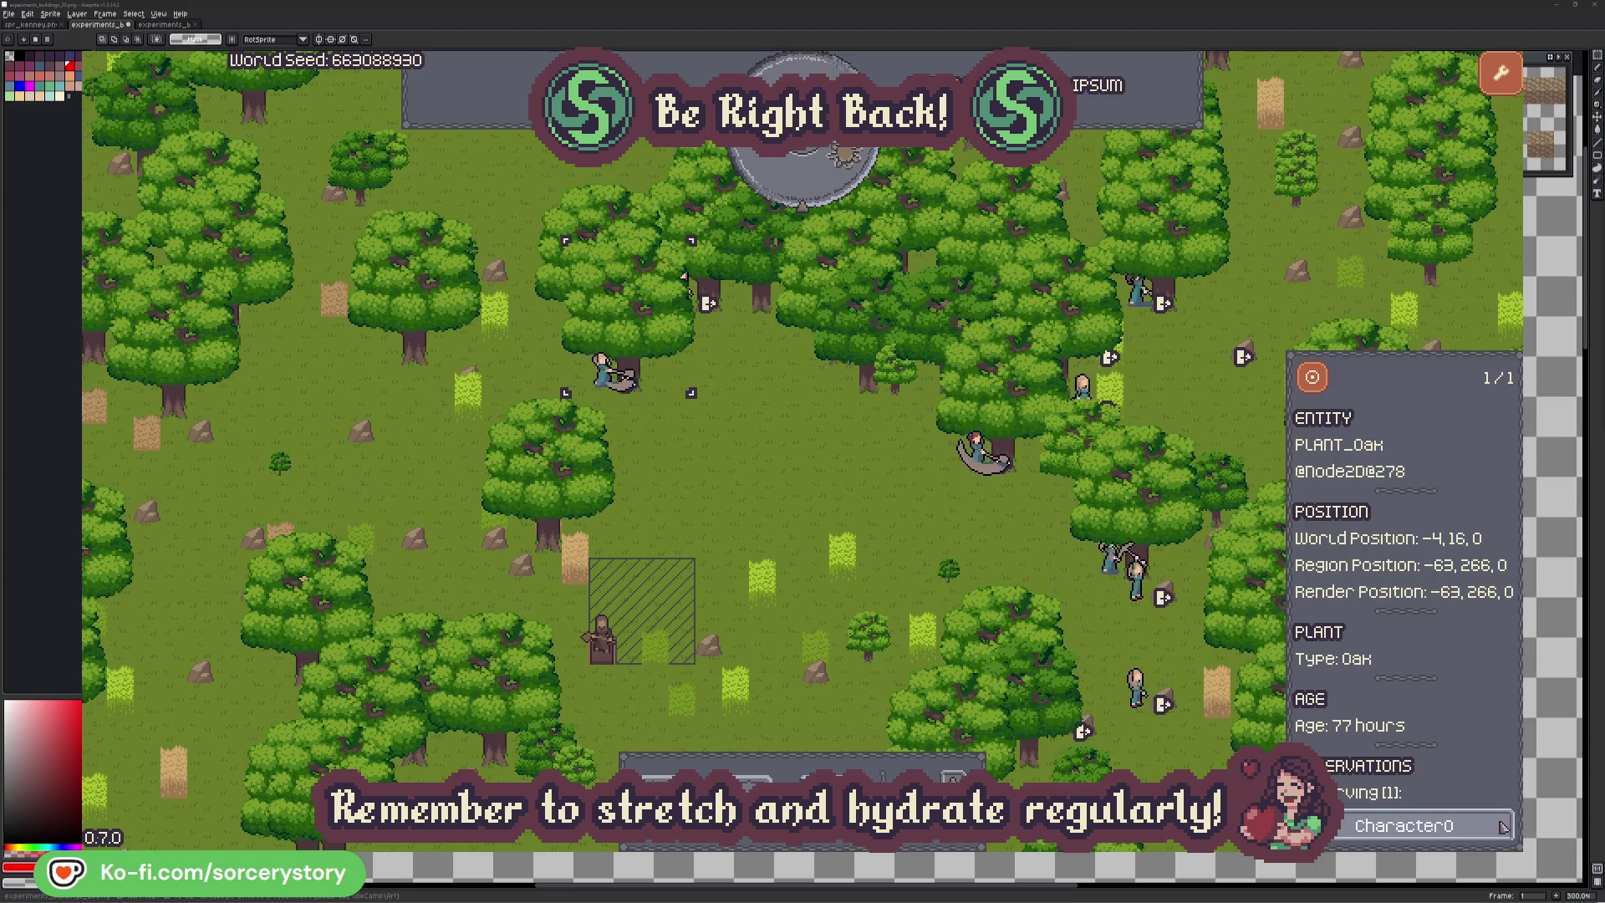
pyautogui.click(1502, 825)
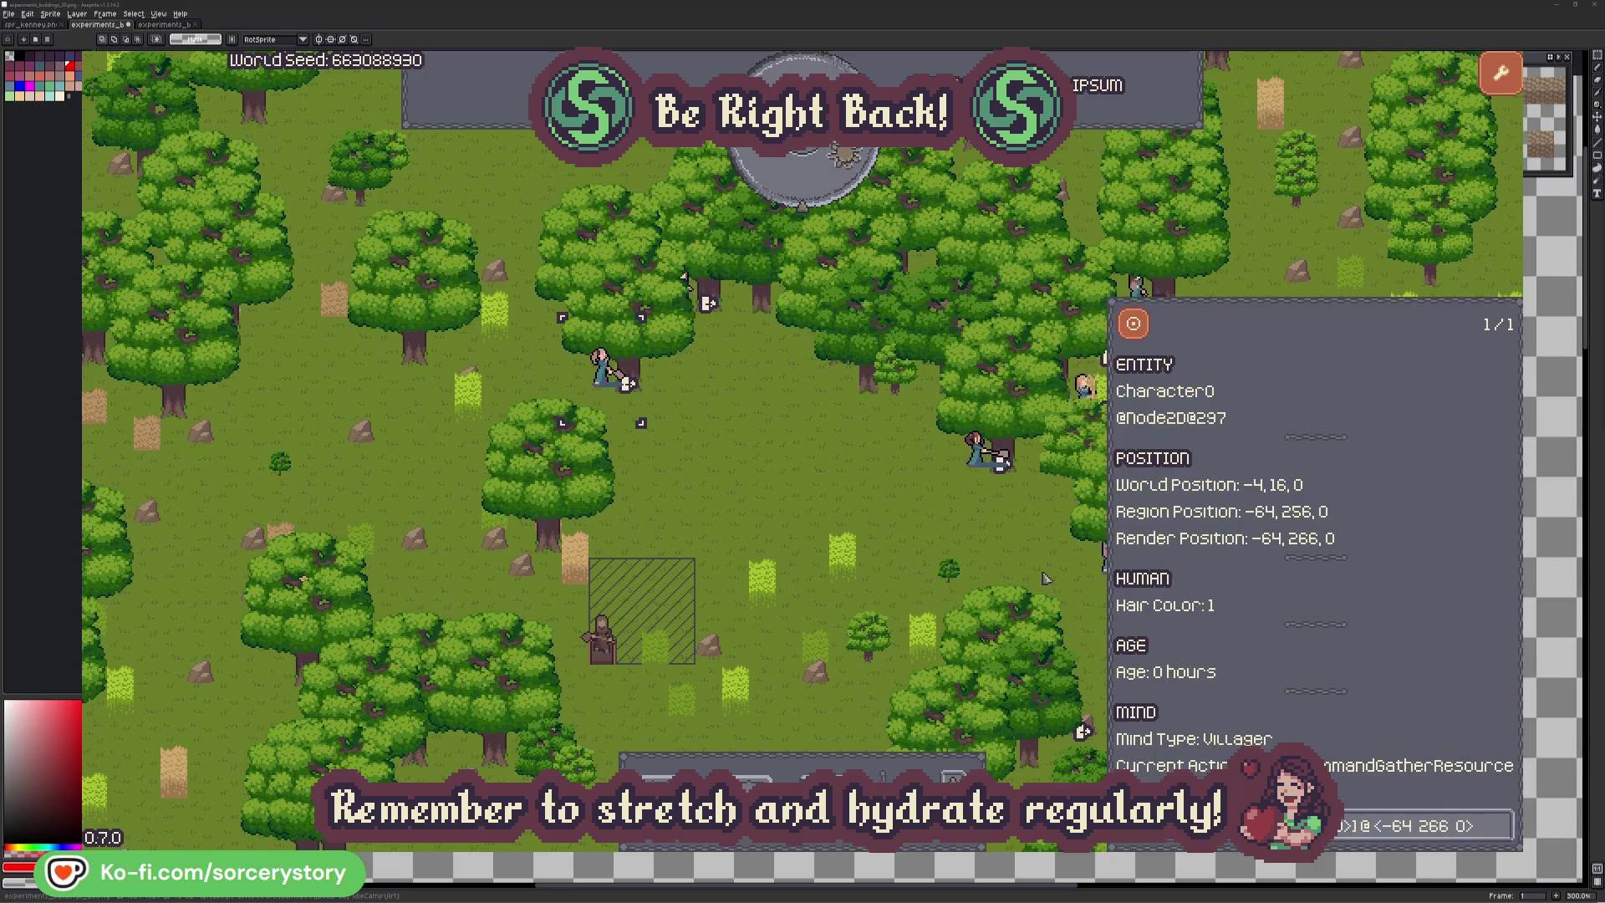
pyautogui.click(839, 503)
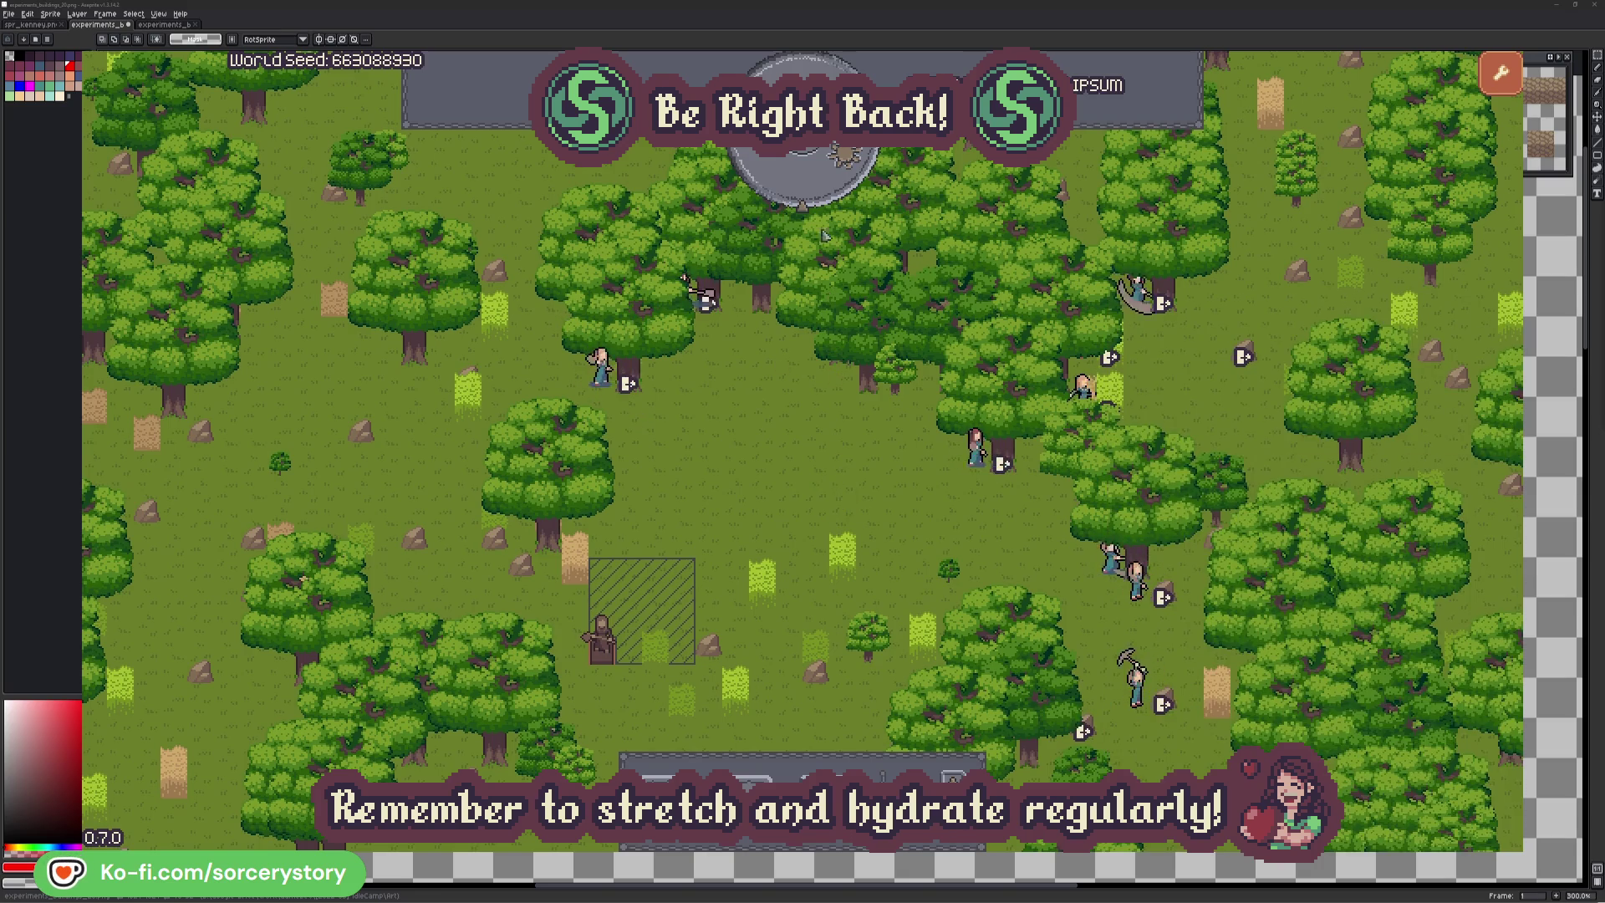
pyautogui.click(816, 188)
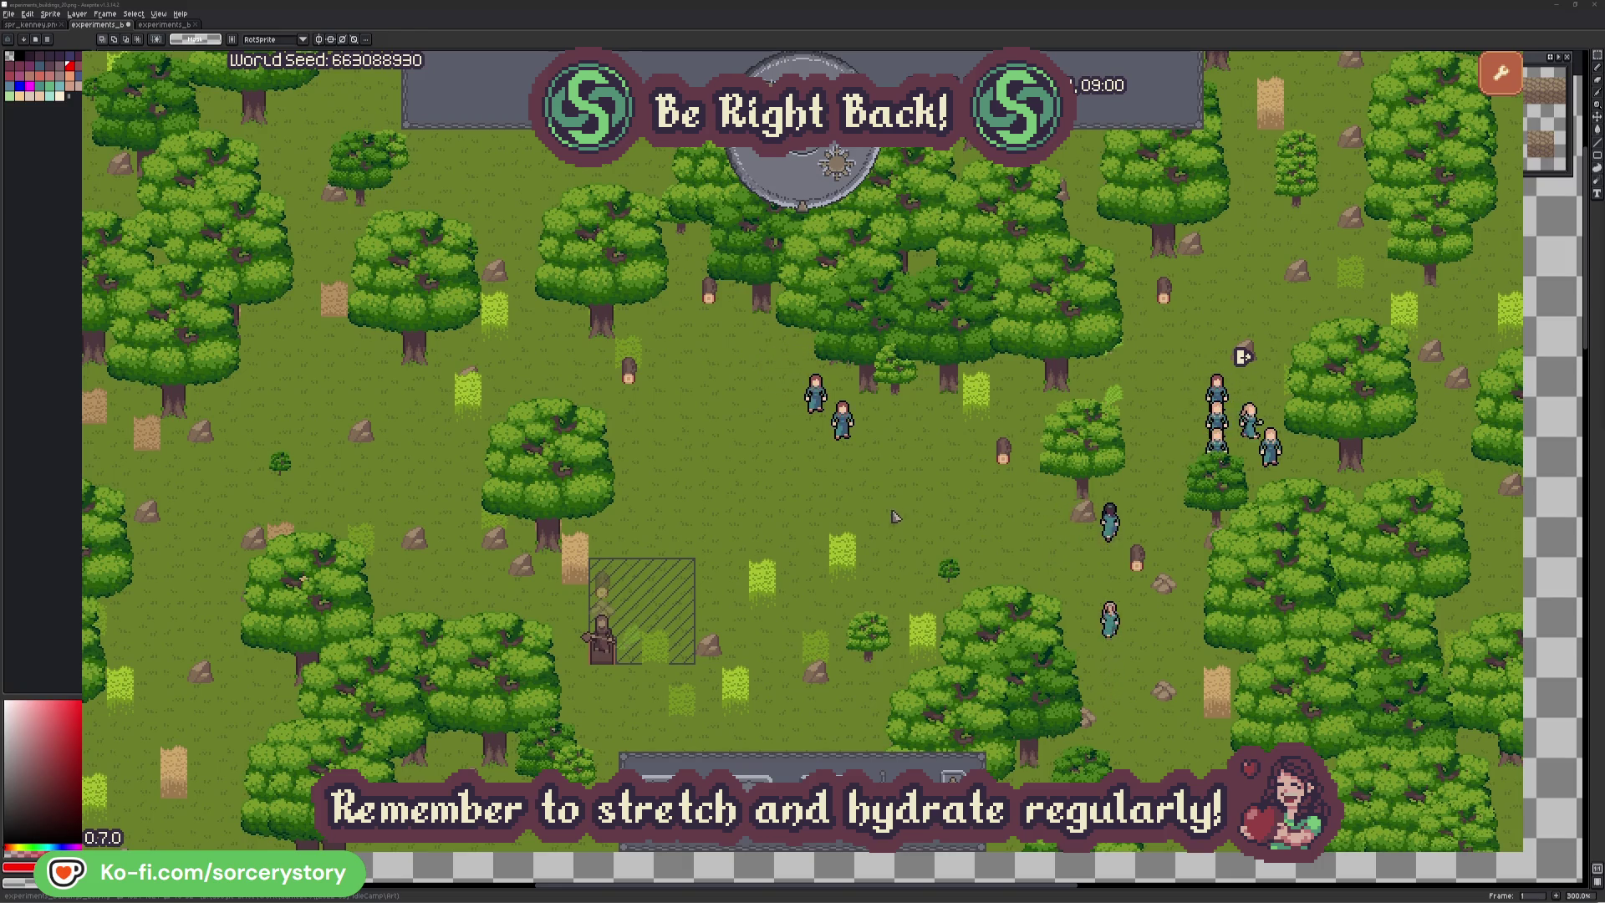
pyautogui.click(603, 587)
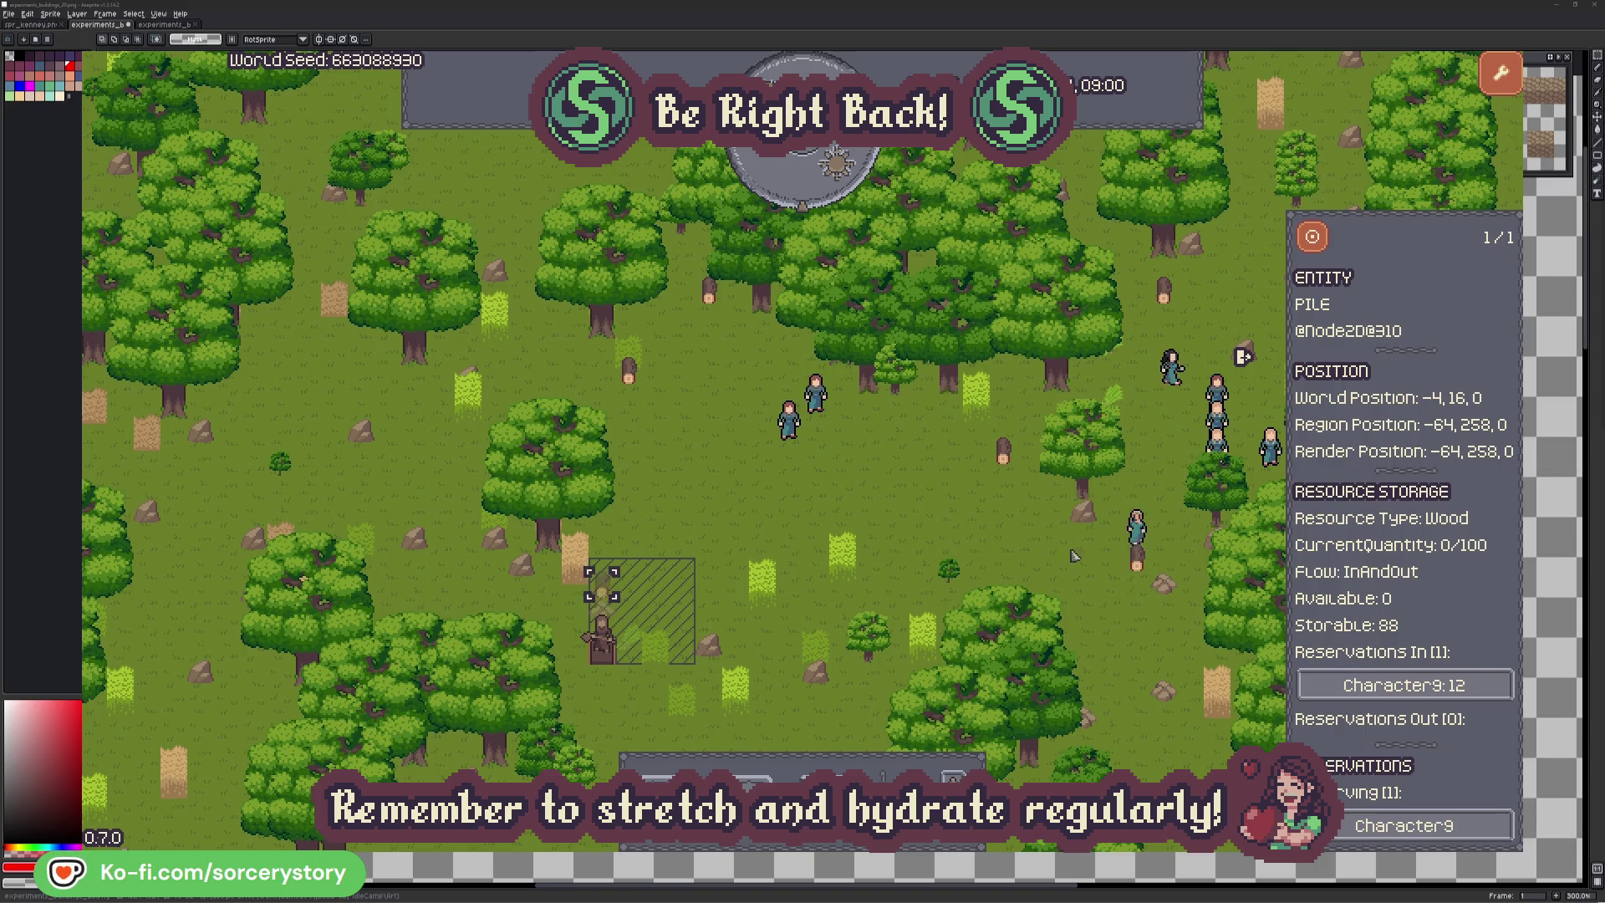
pyautogui.click(1477, 690)
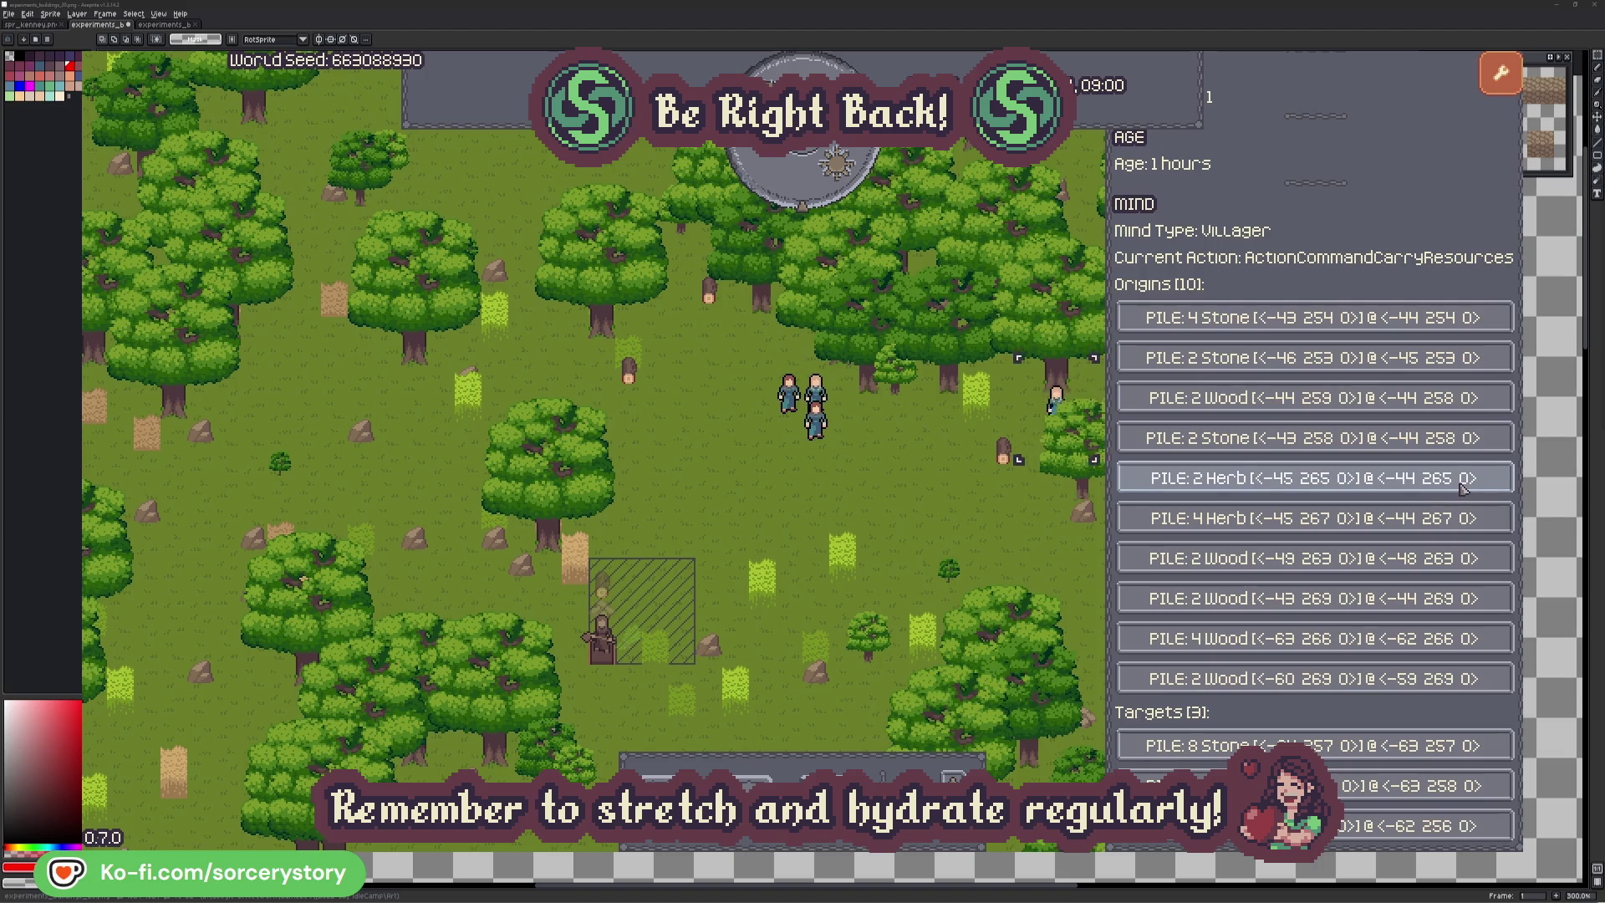
pyautogui.click(1463, 489)
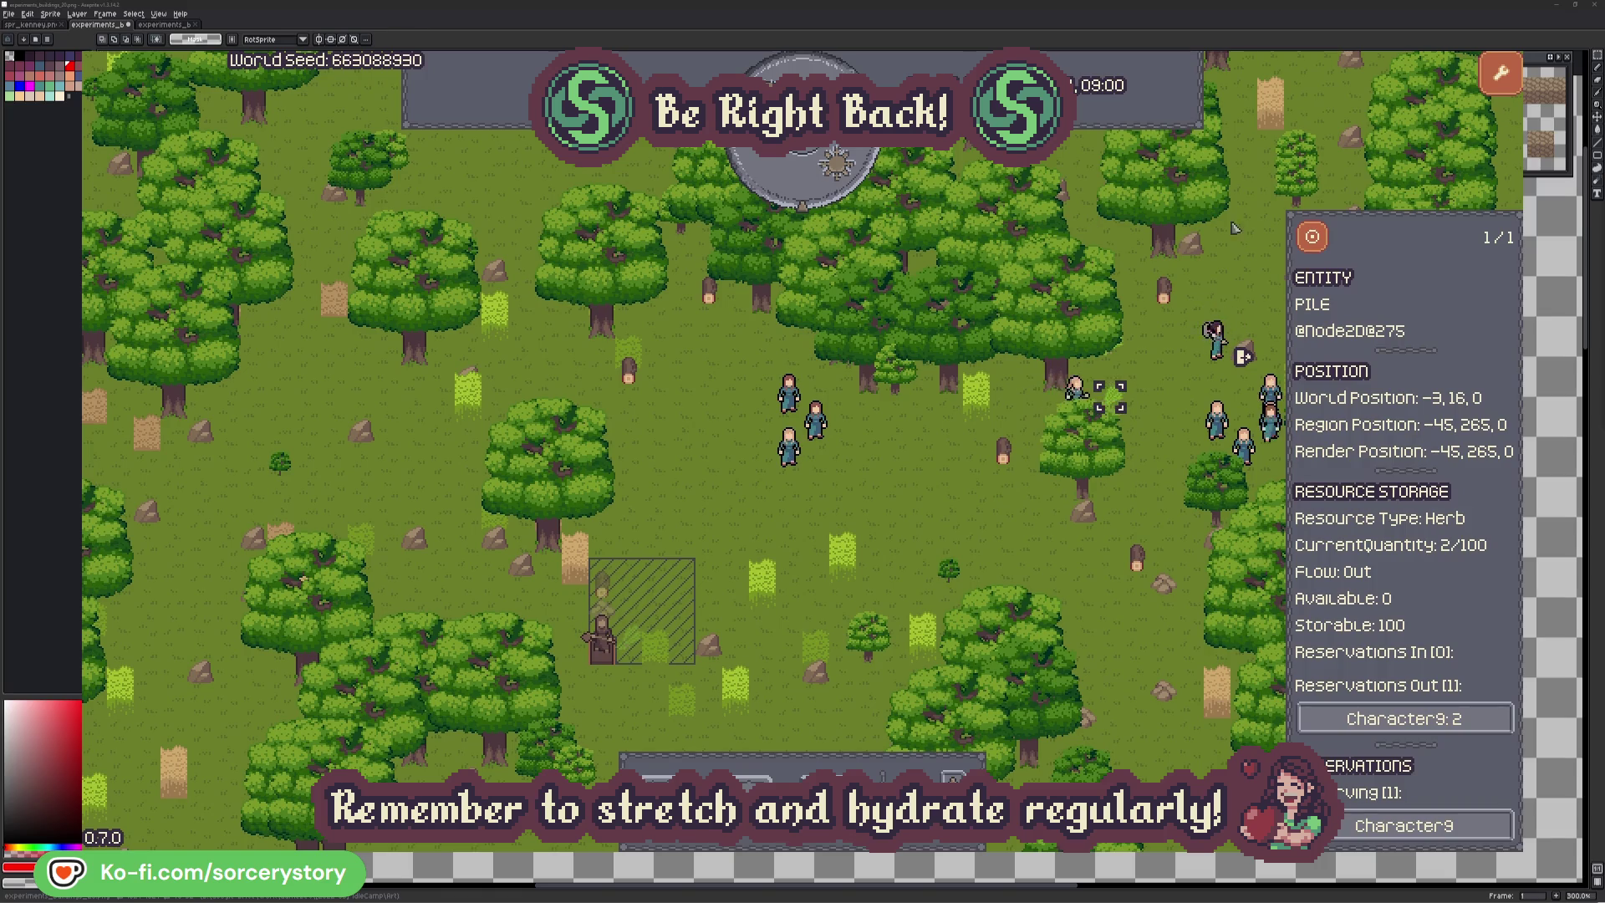
pyautogui.click(1324, 245)
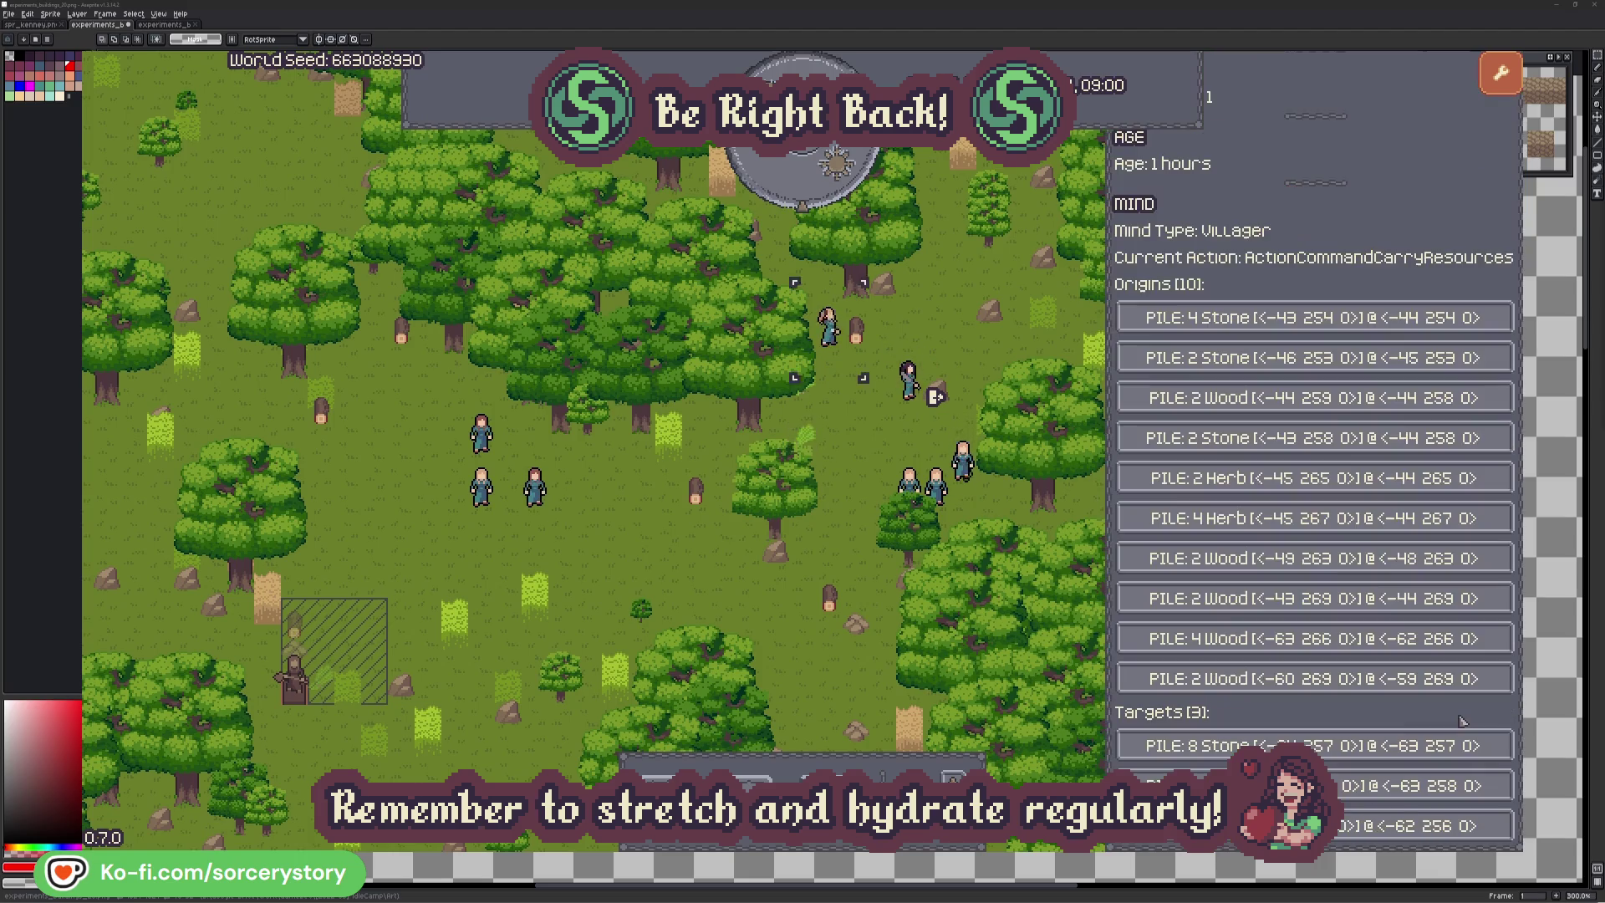
pyautogui.click(1444, 721)
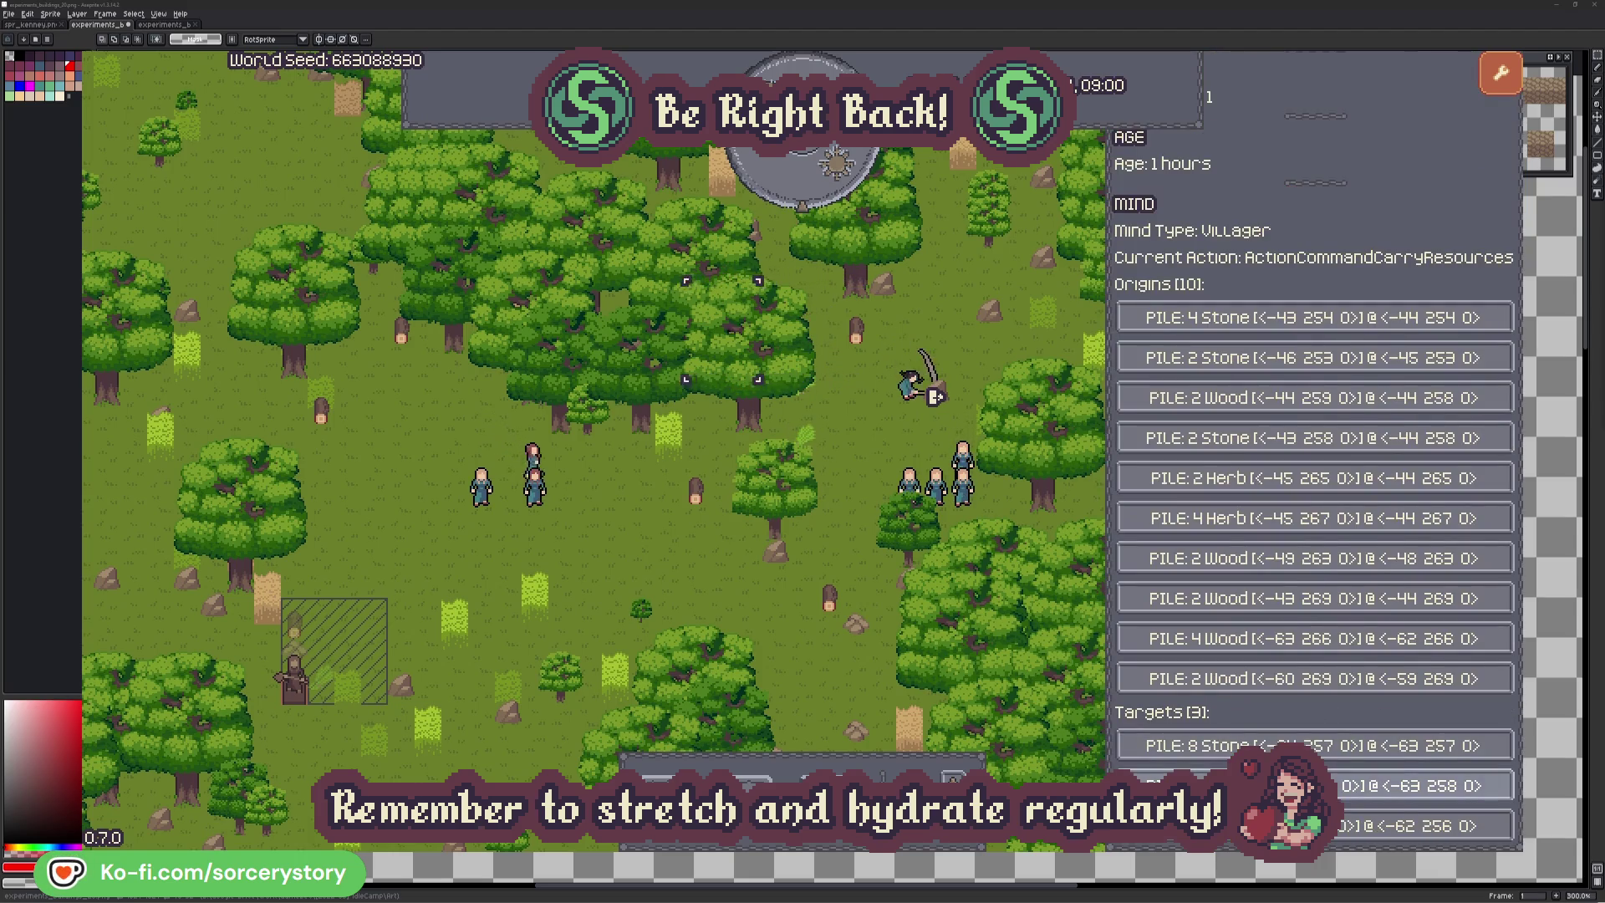
pyautogui.click(1421, 786)
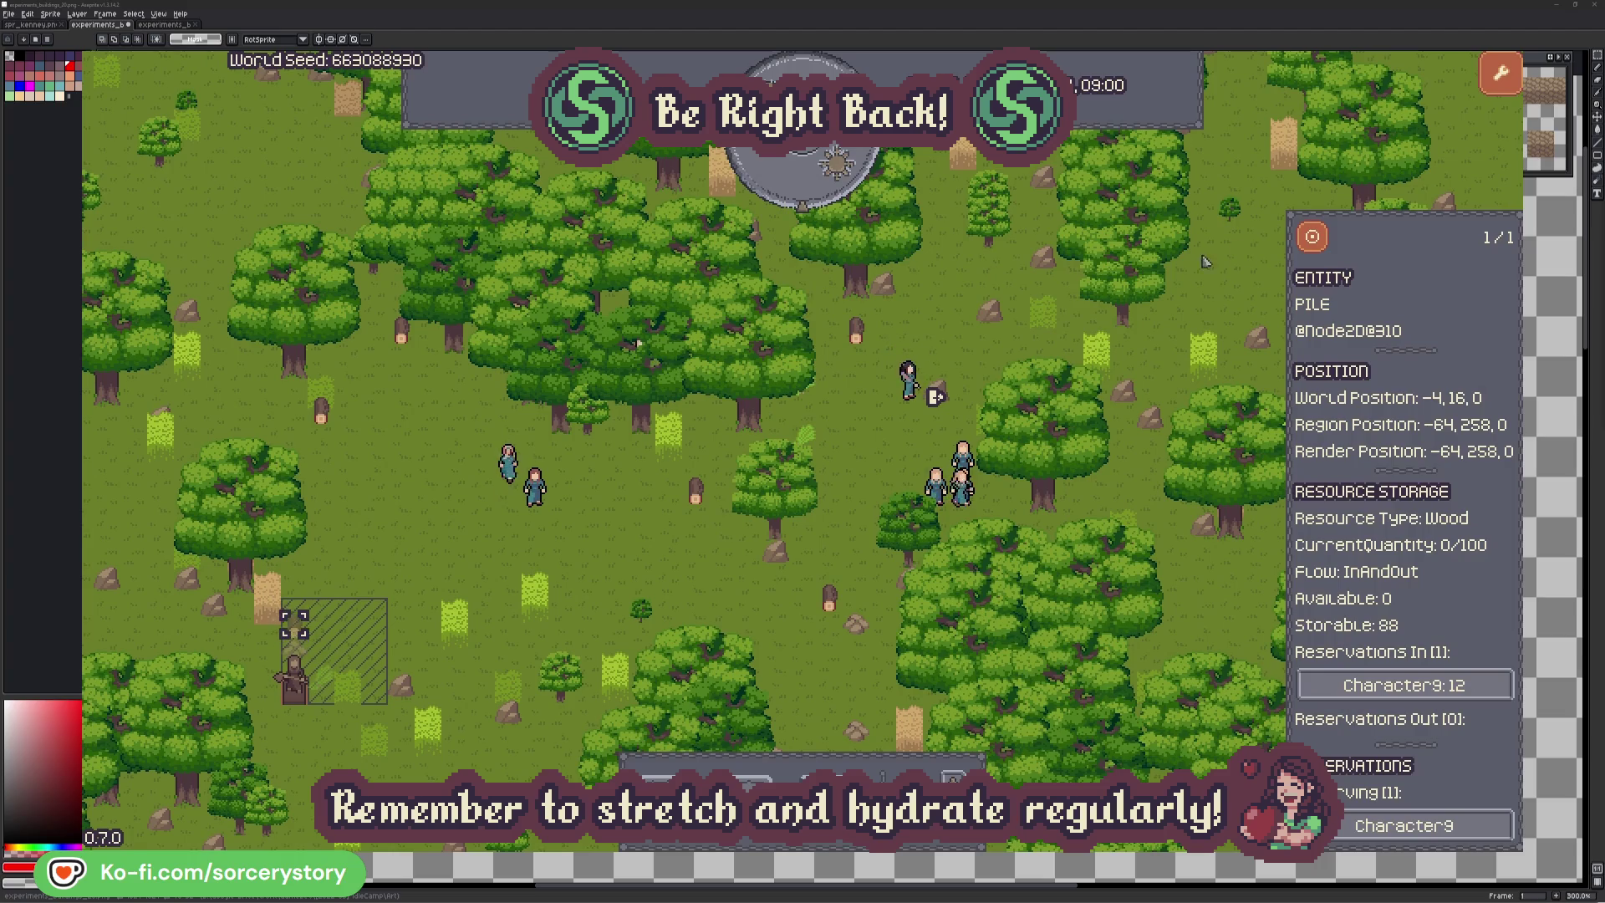
pyautogui.click(1312, 240)
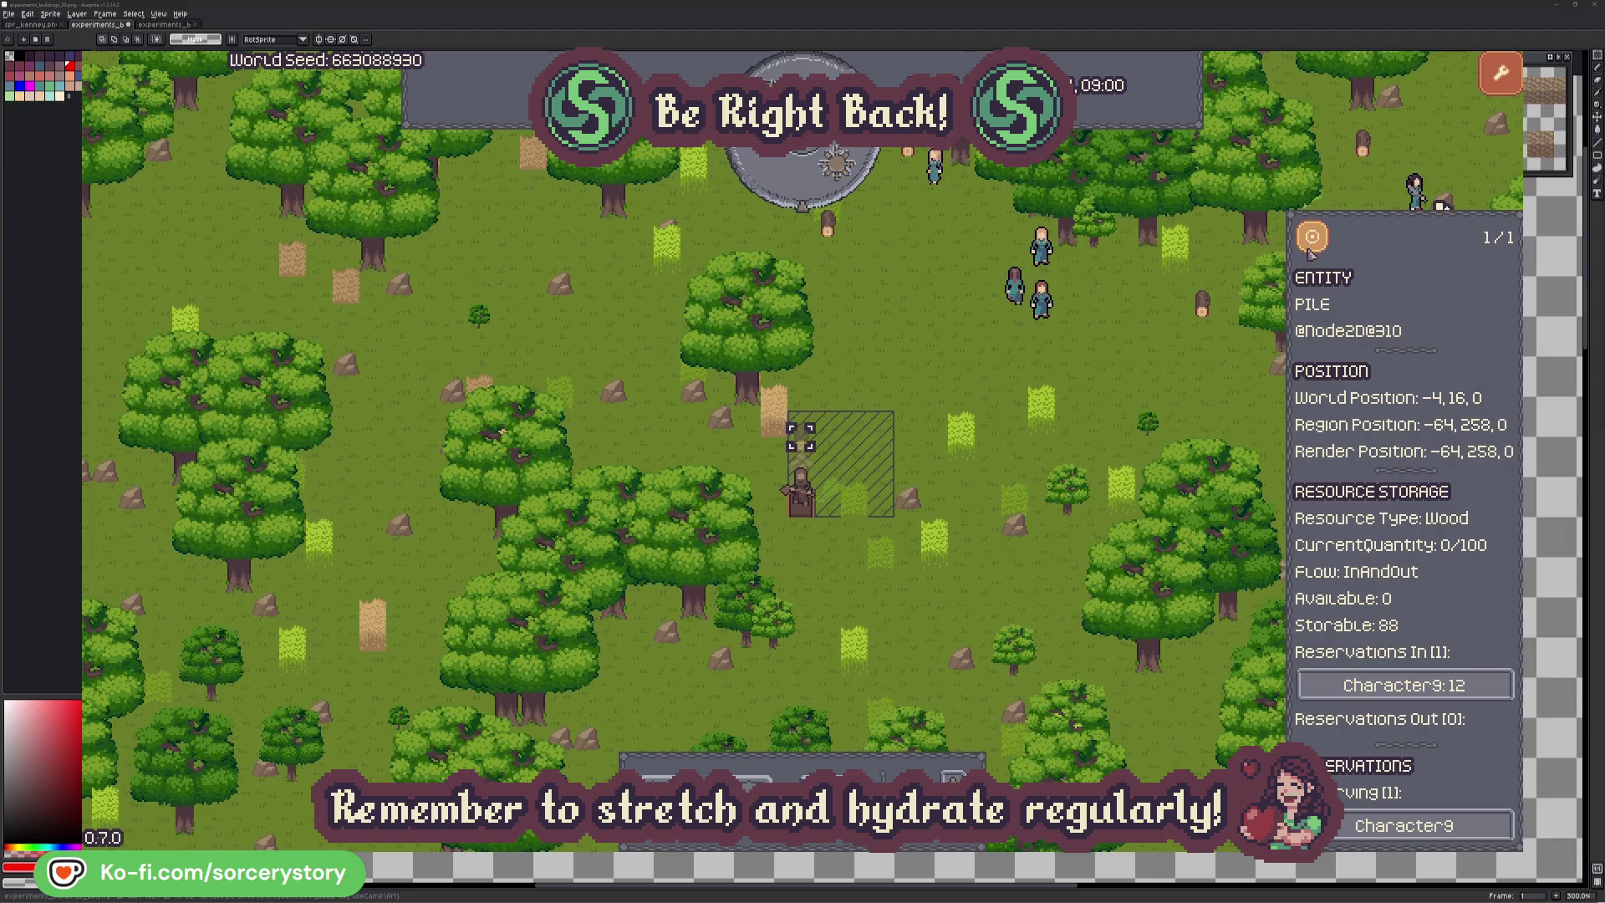
pyautogui.click(1171, 370)
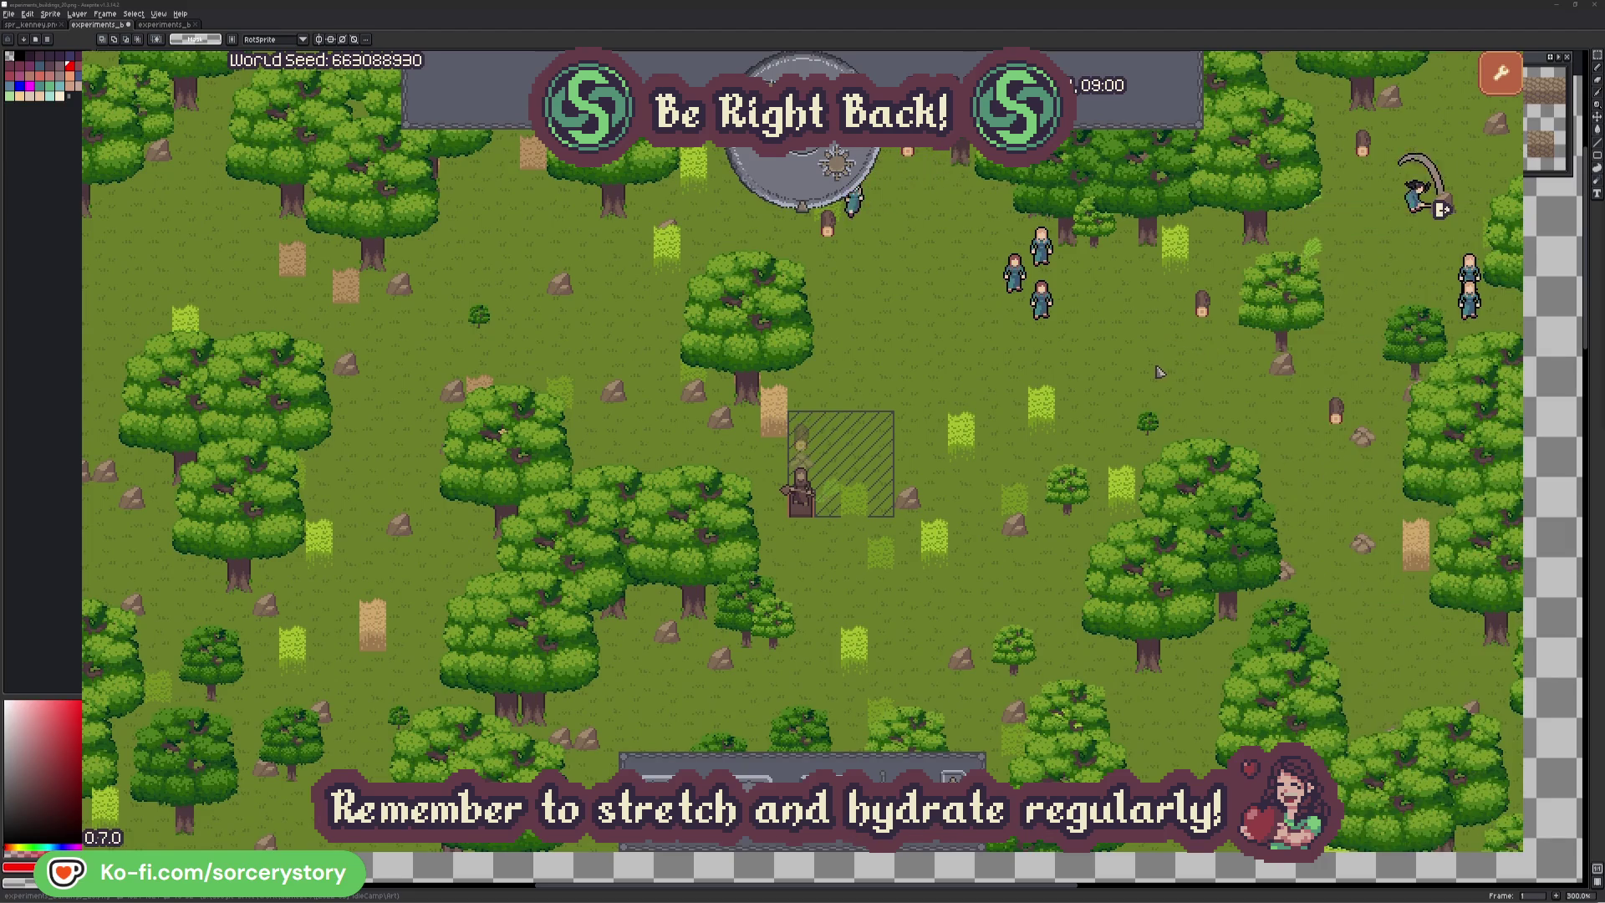
pyautogui.click(1041, 301)
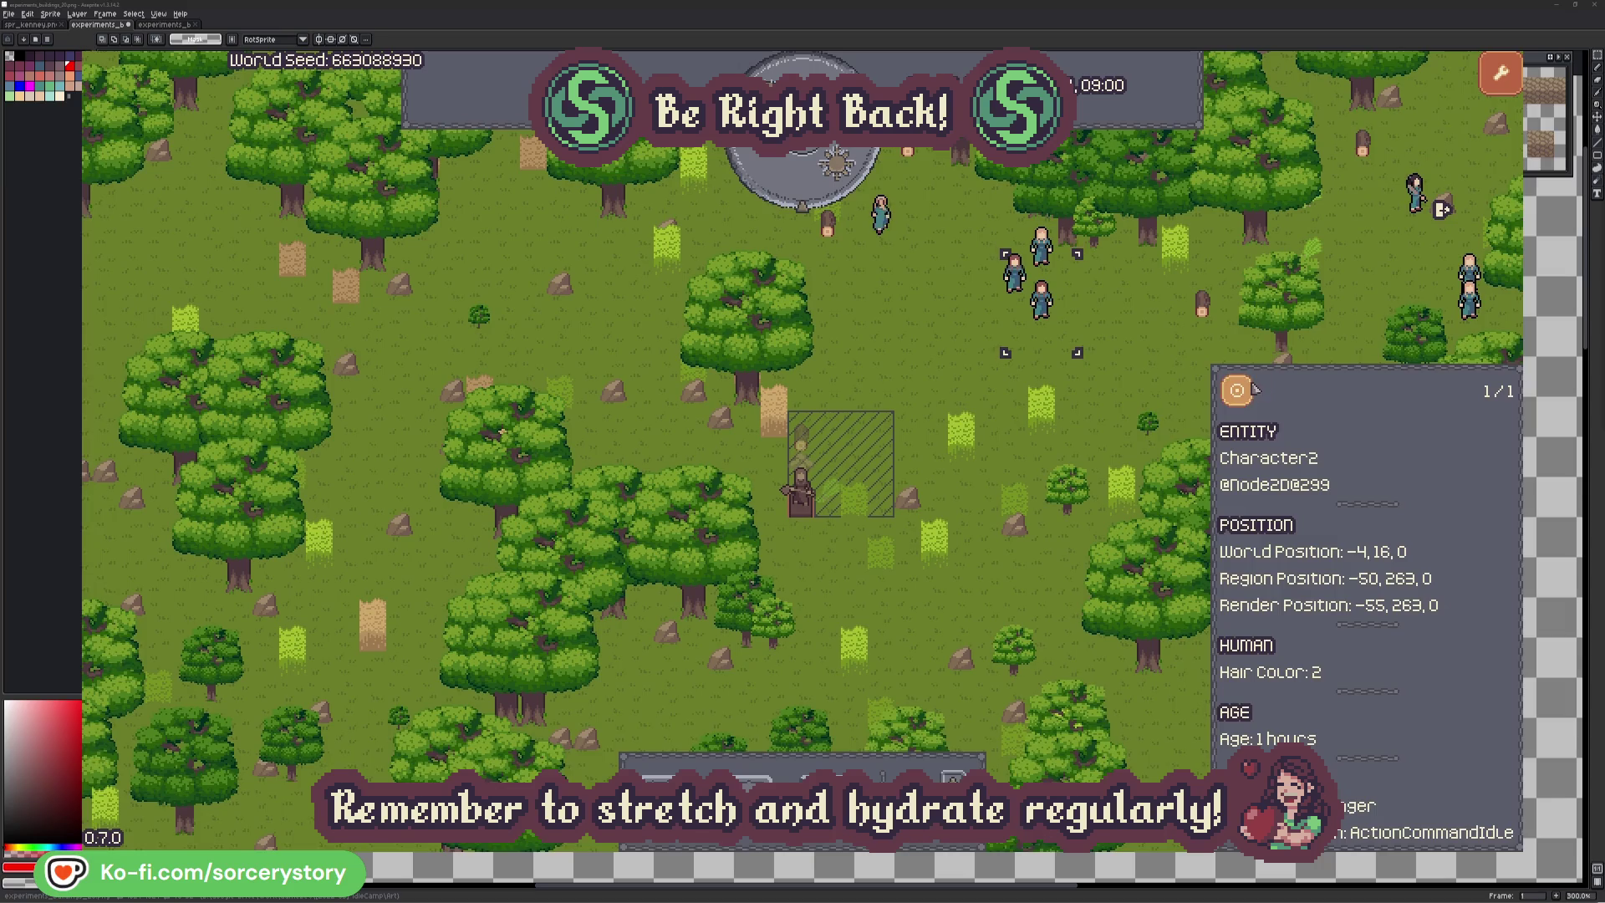
pyautogui.click(1254, 389)
pyautogui.click(918, 485)
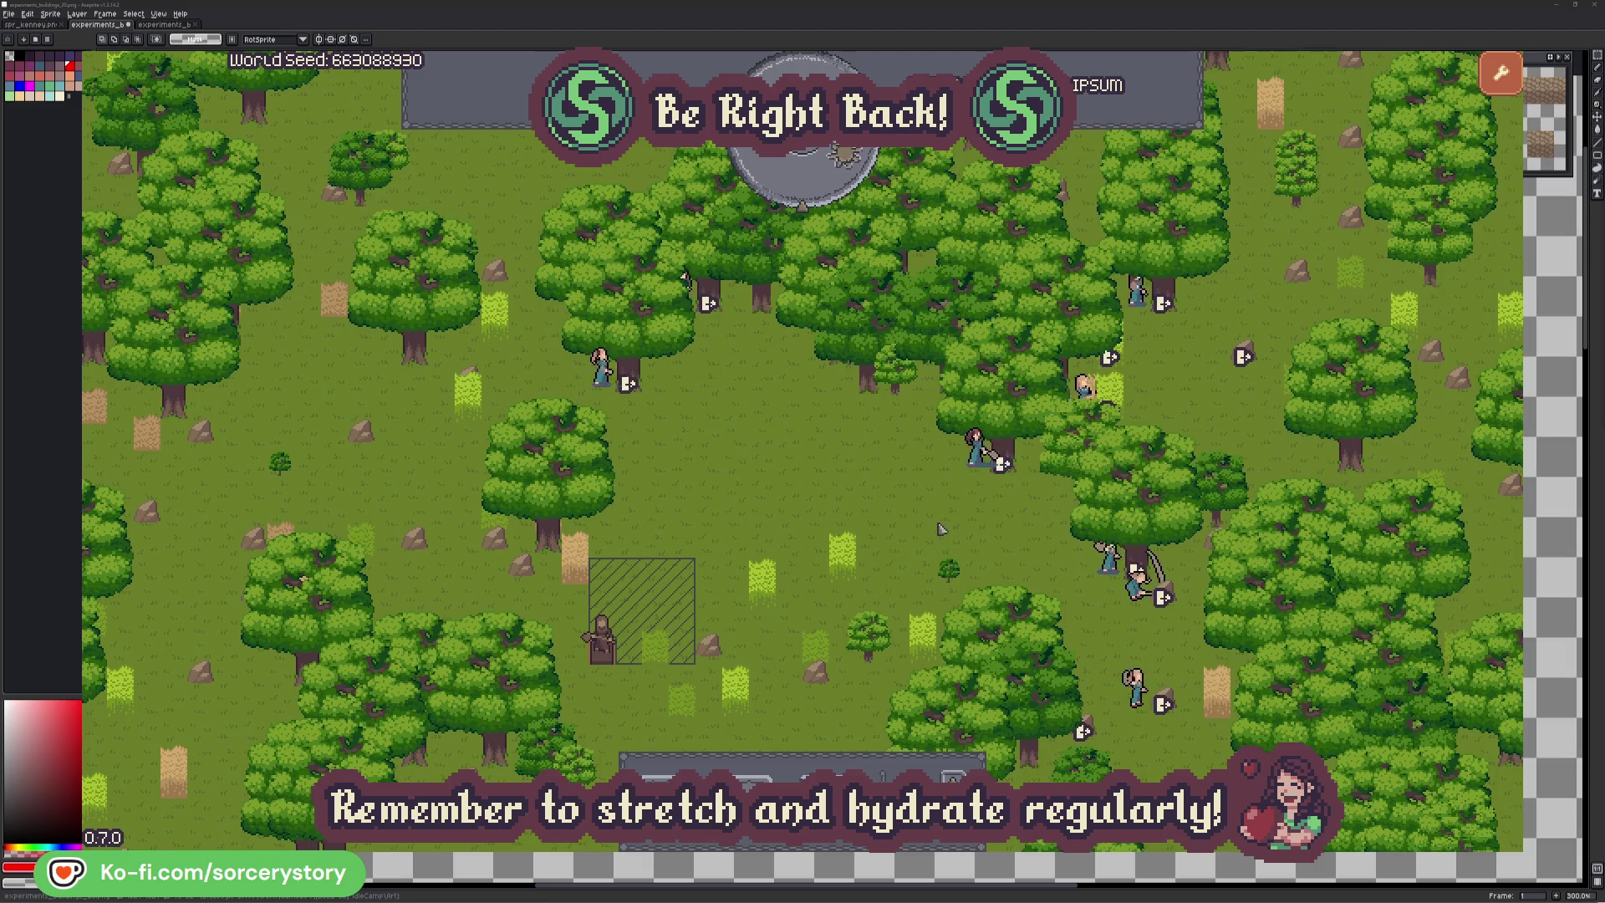
pyautogui.click(958, 476)
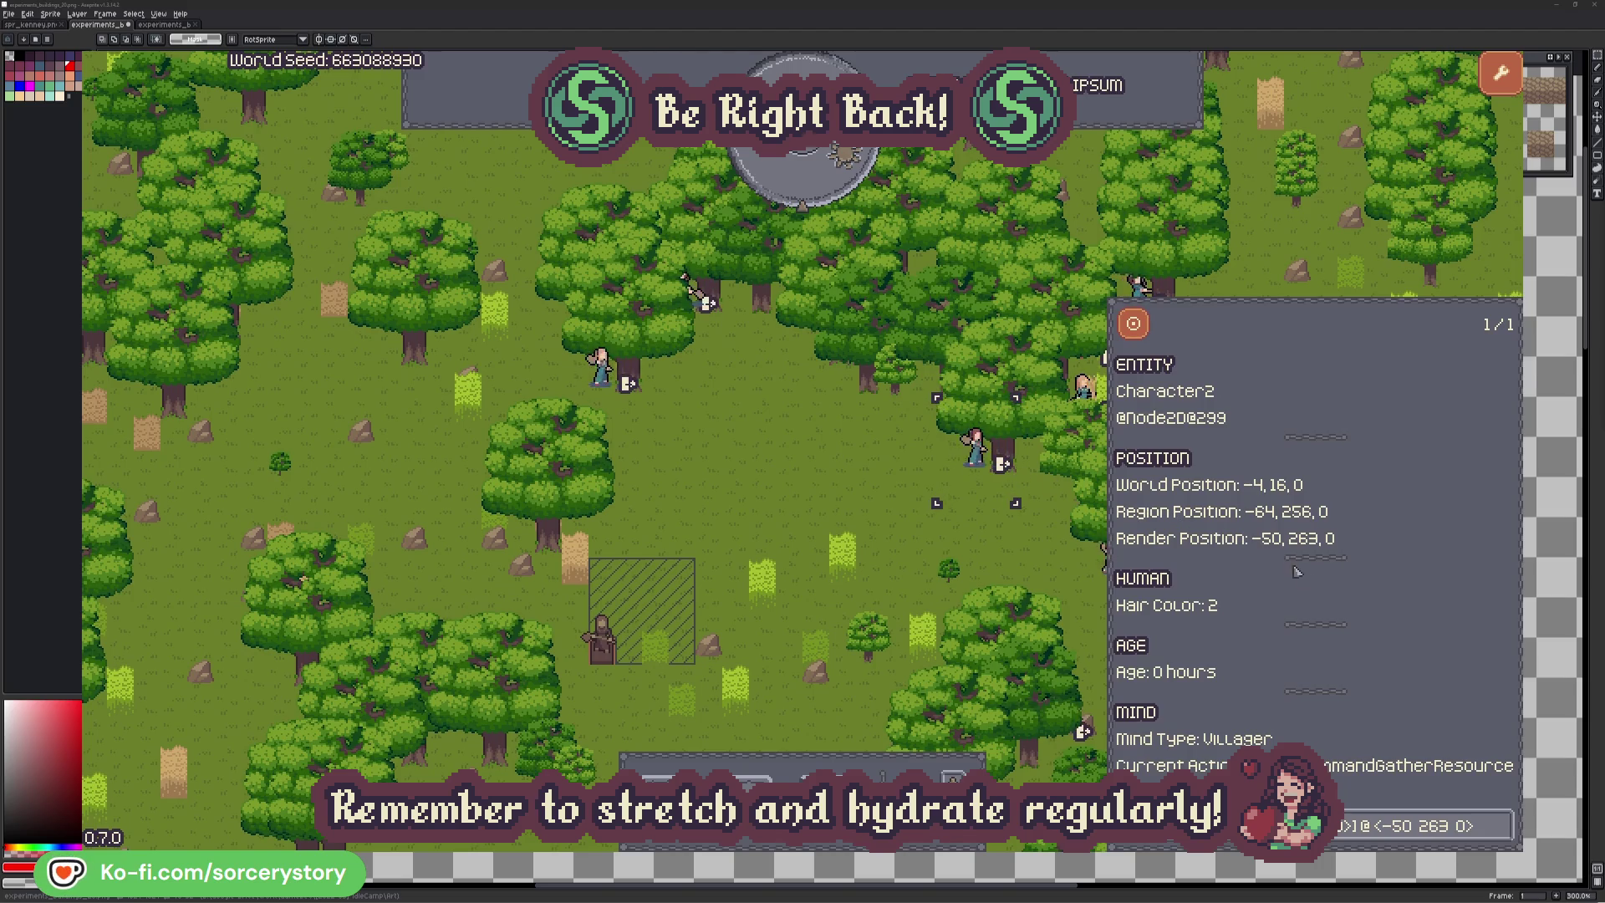
pyautogui.click(1502, 837)
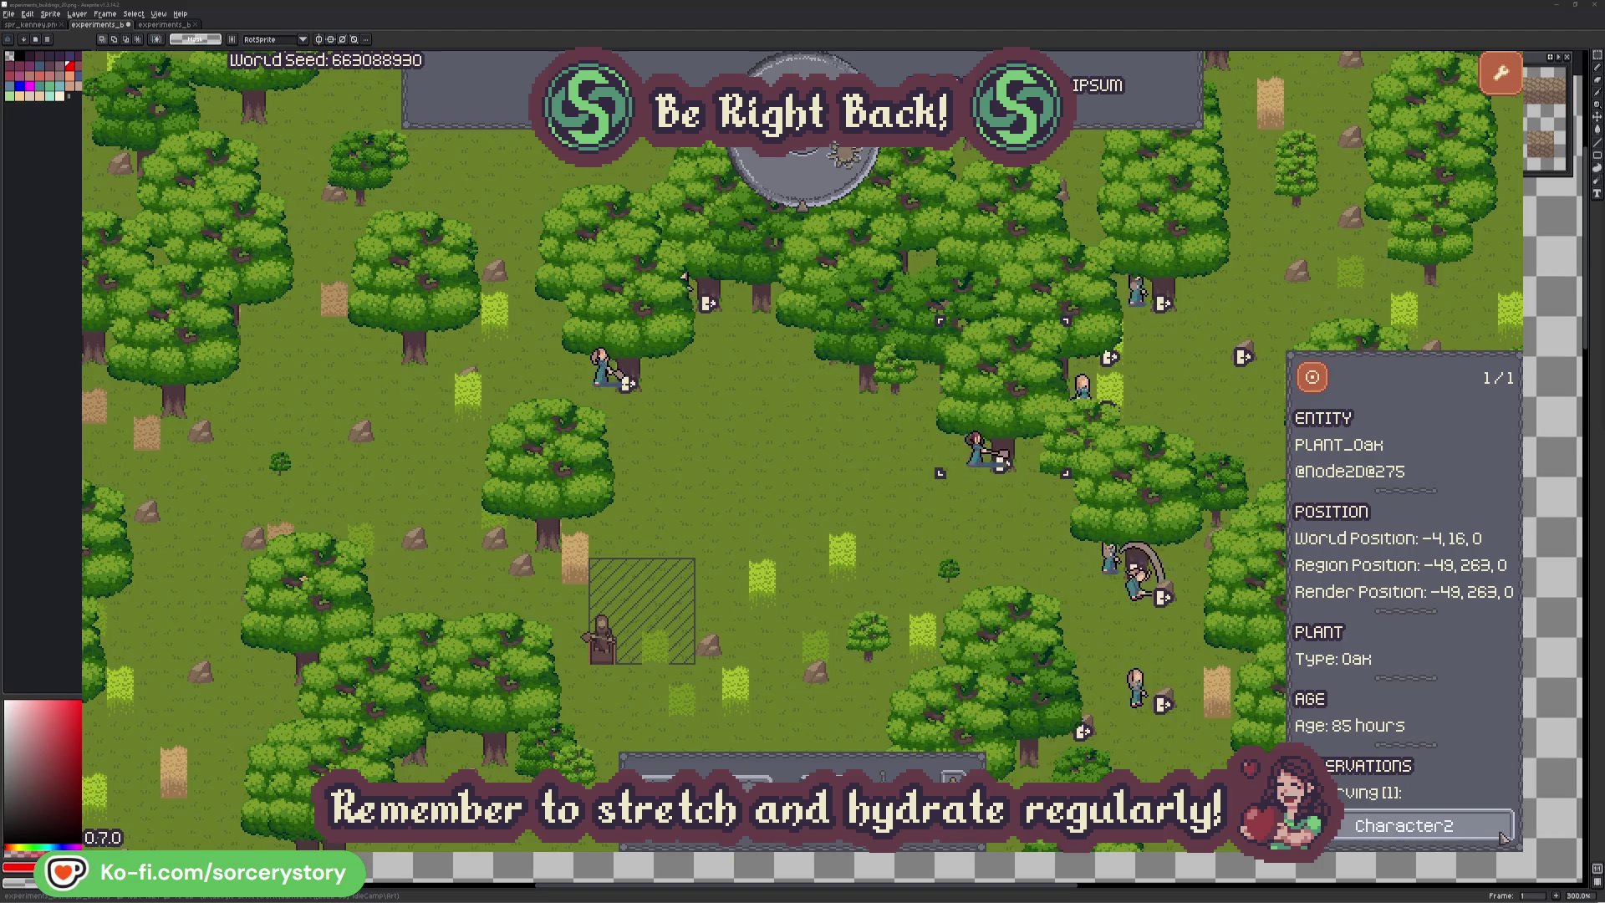
pyautogui.click(1502, 837)
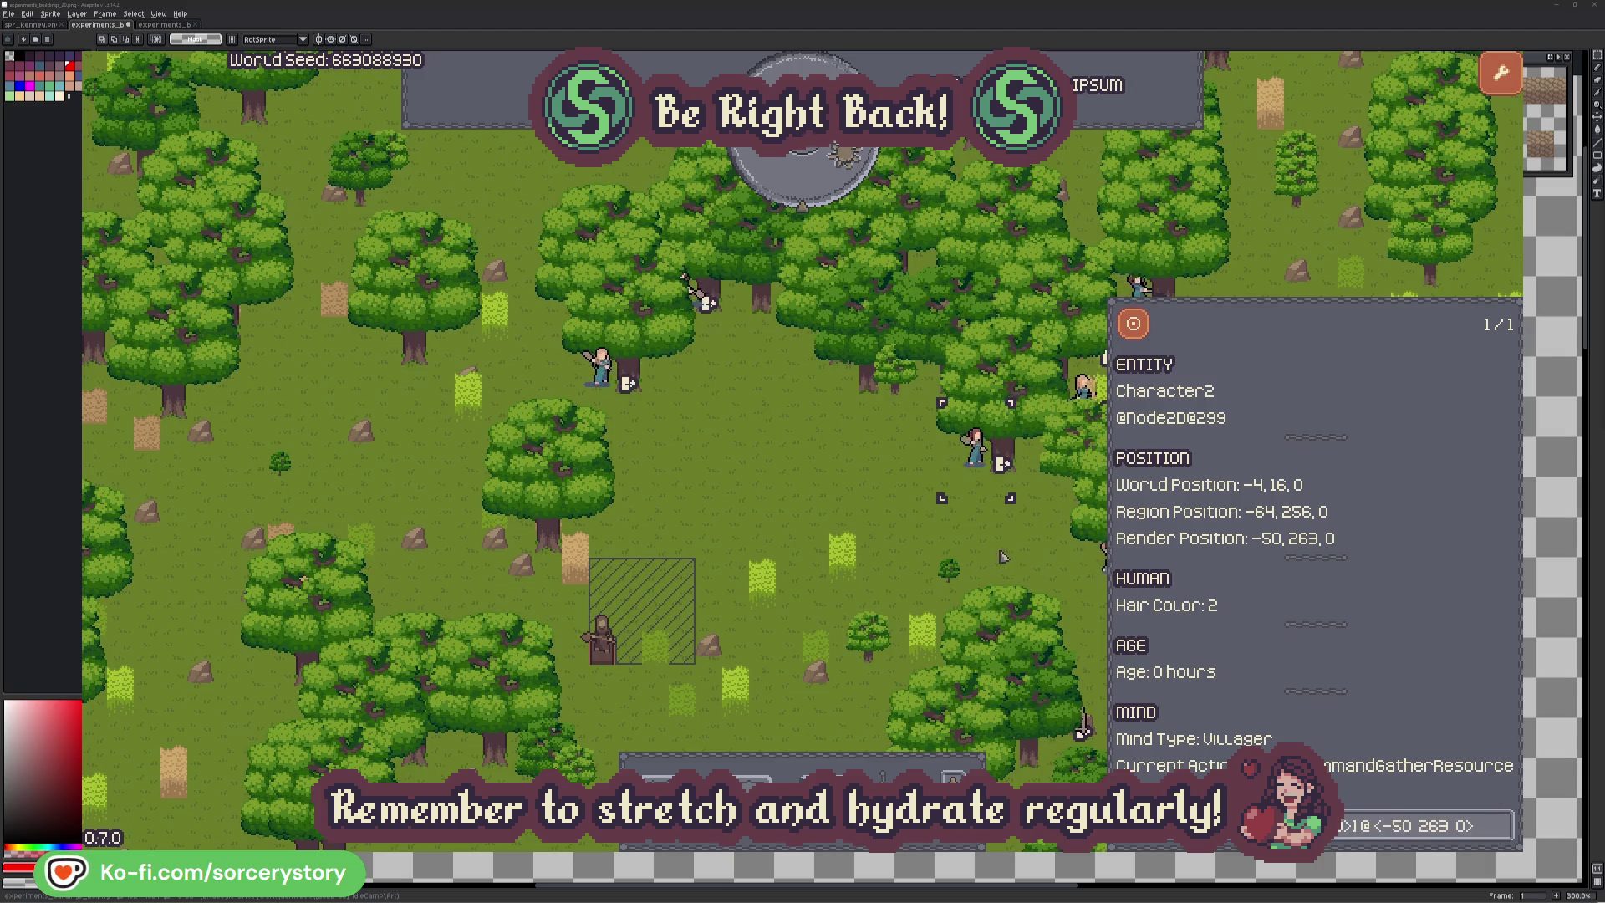
pyautogui.click(602, 367)
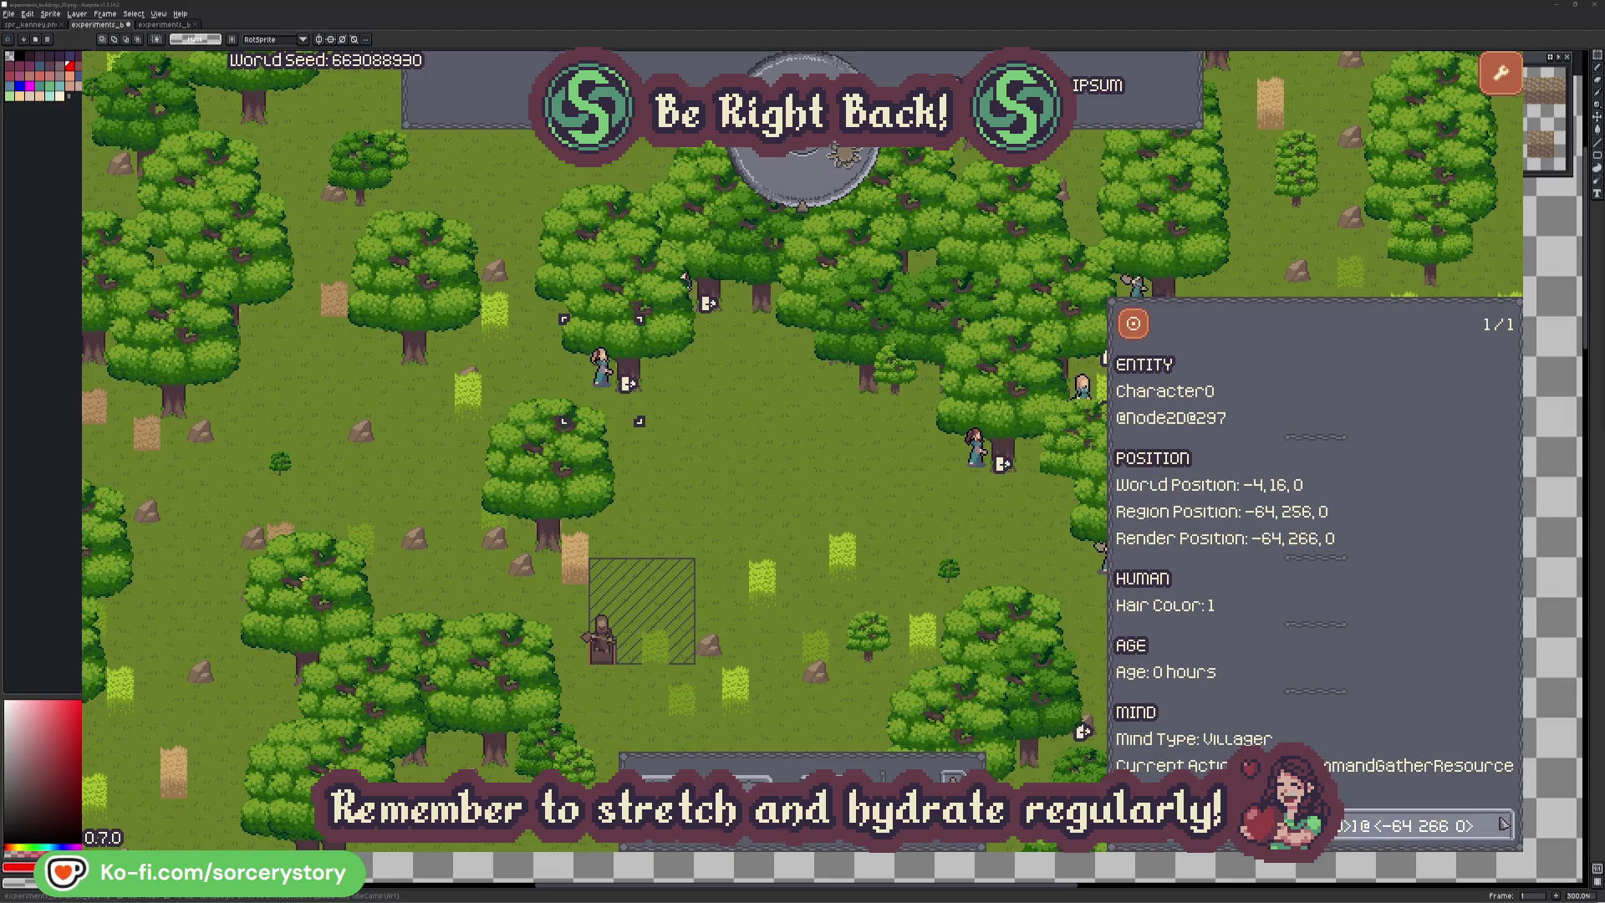
pyautogui.click(1503, 826)
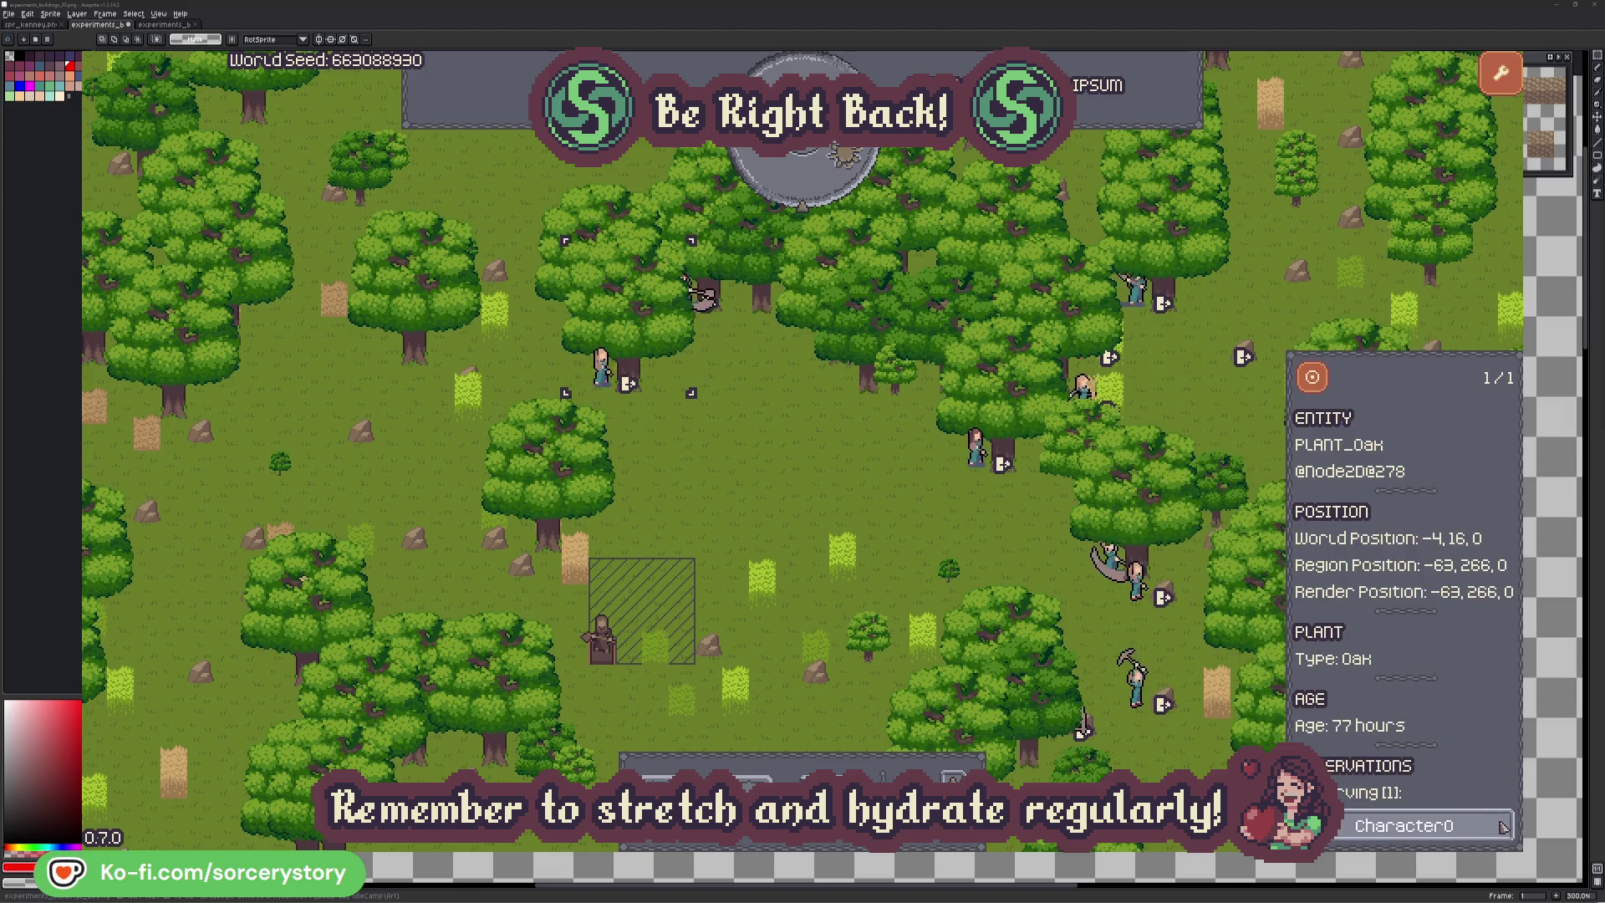
pyautogui.click(1503, 826)
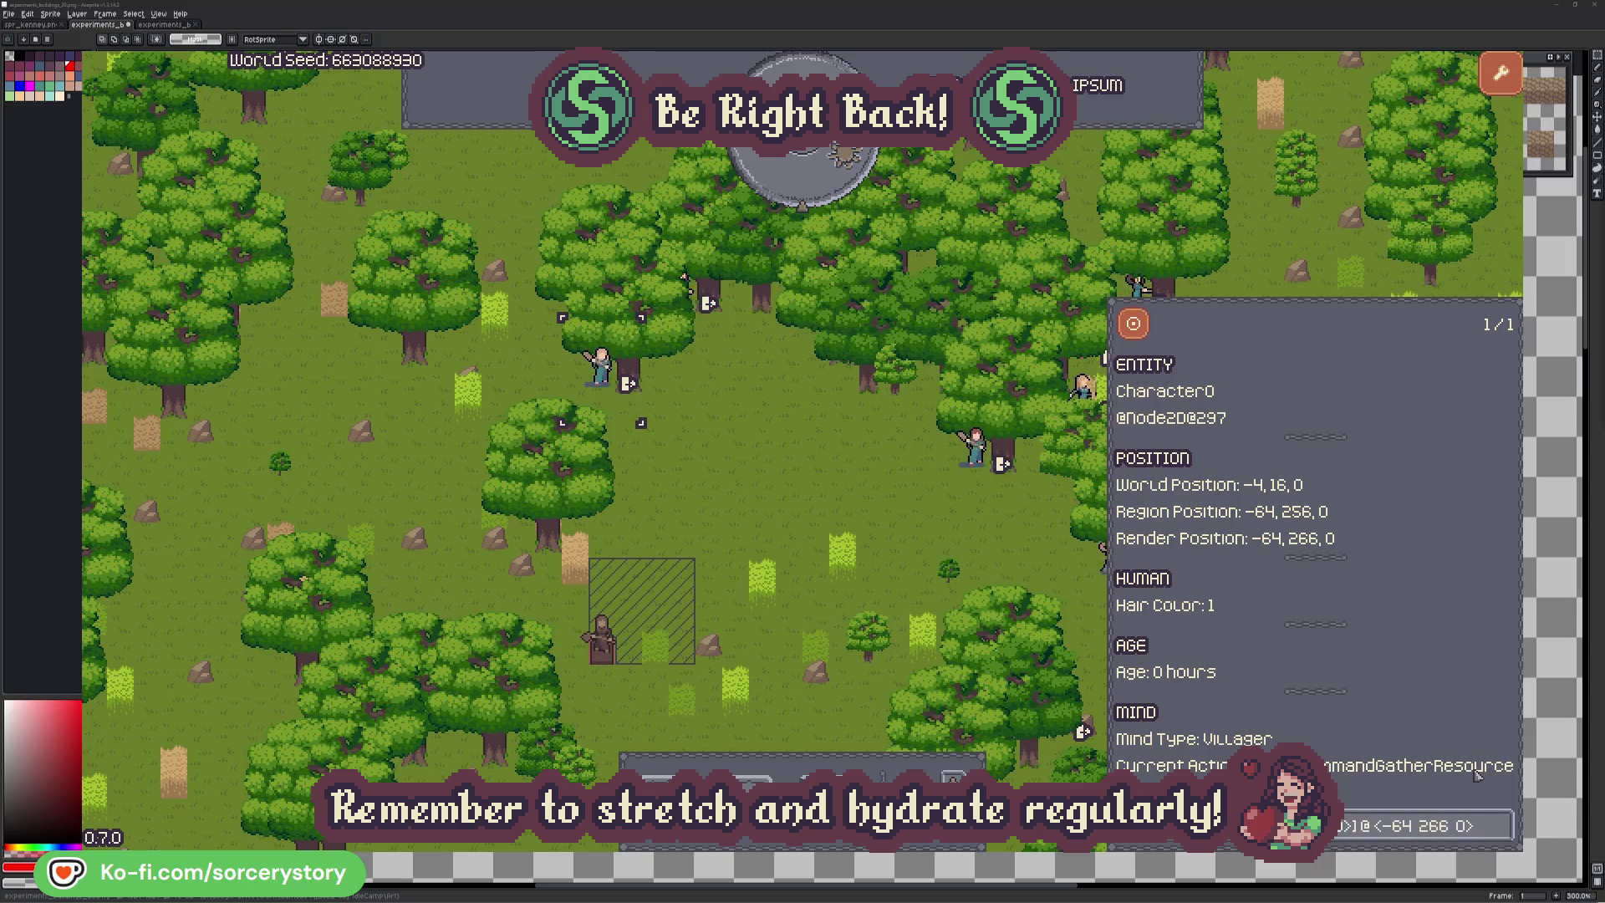
pyautogui.click(839, 504)
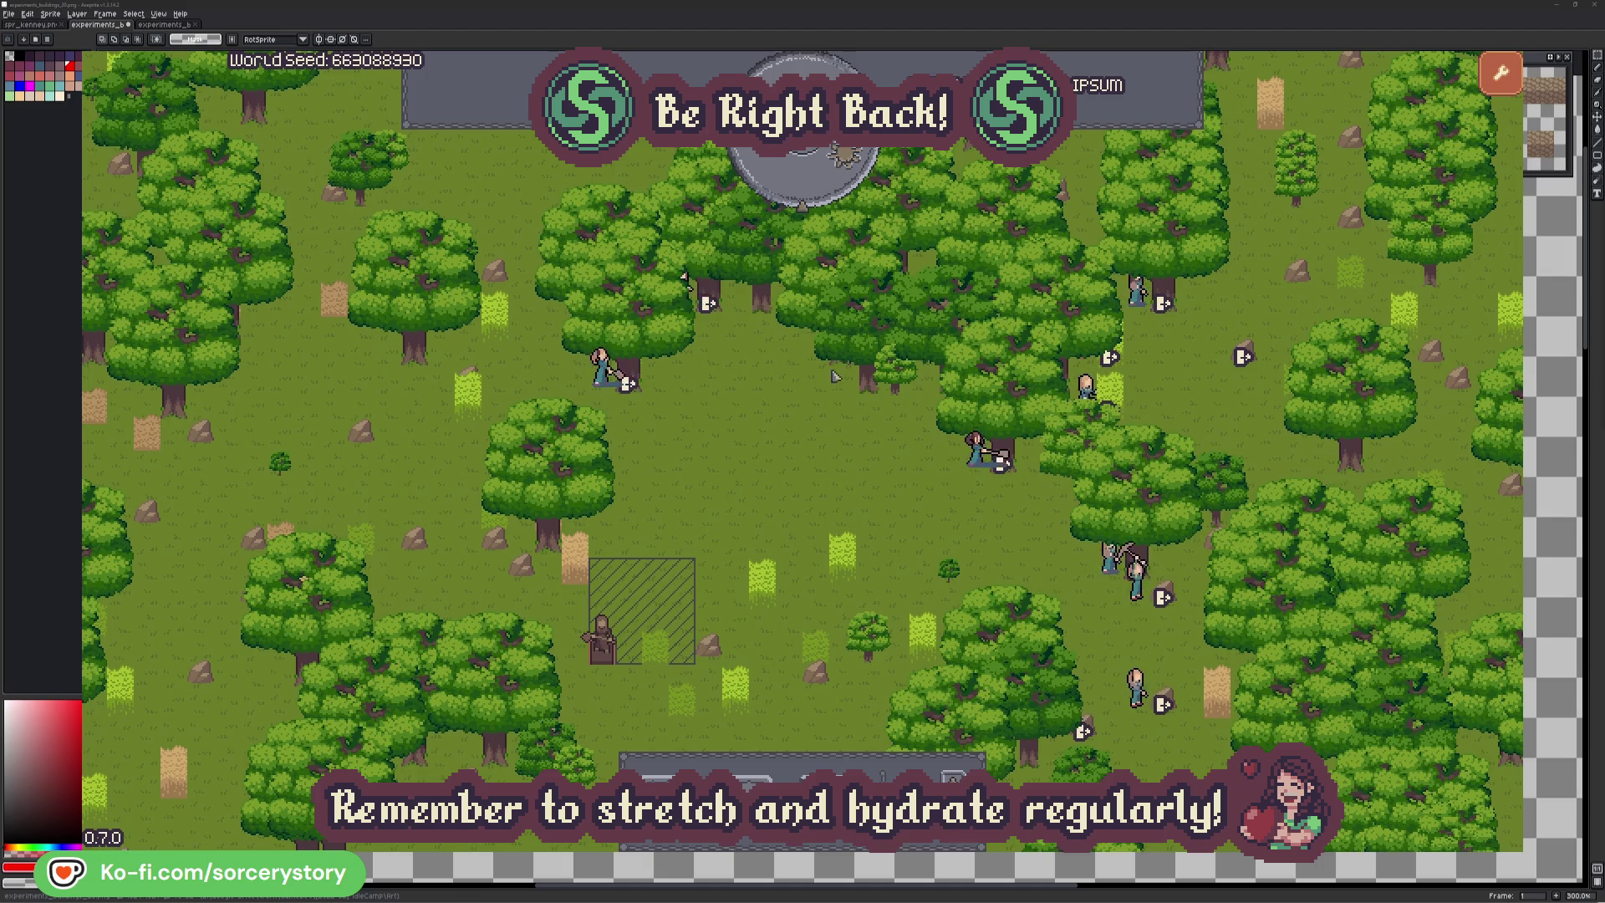
pyautogui.click(816, 188)
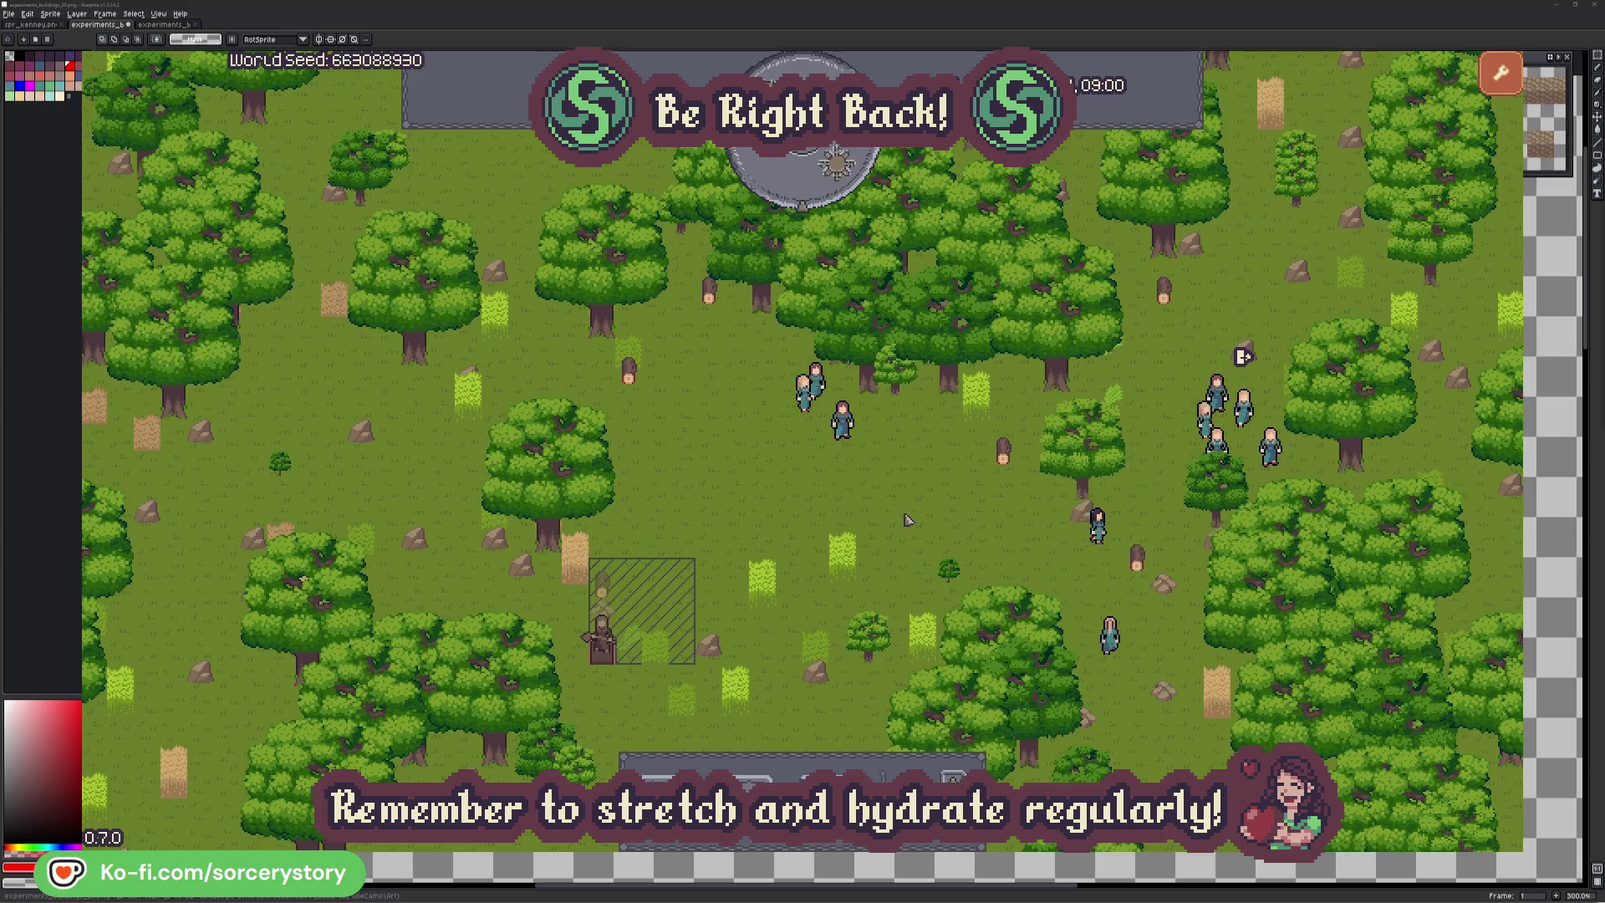
# - Inspect the hatched wood pile and the 2 Herb pile, checking Character9's reservations
pyautogui.click(611, 586)
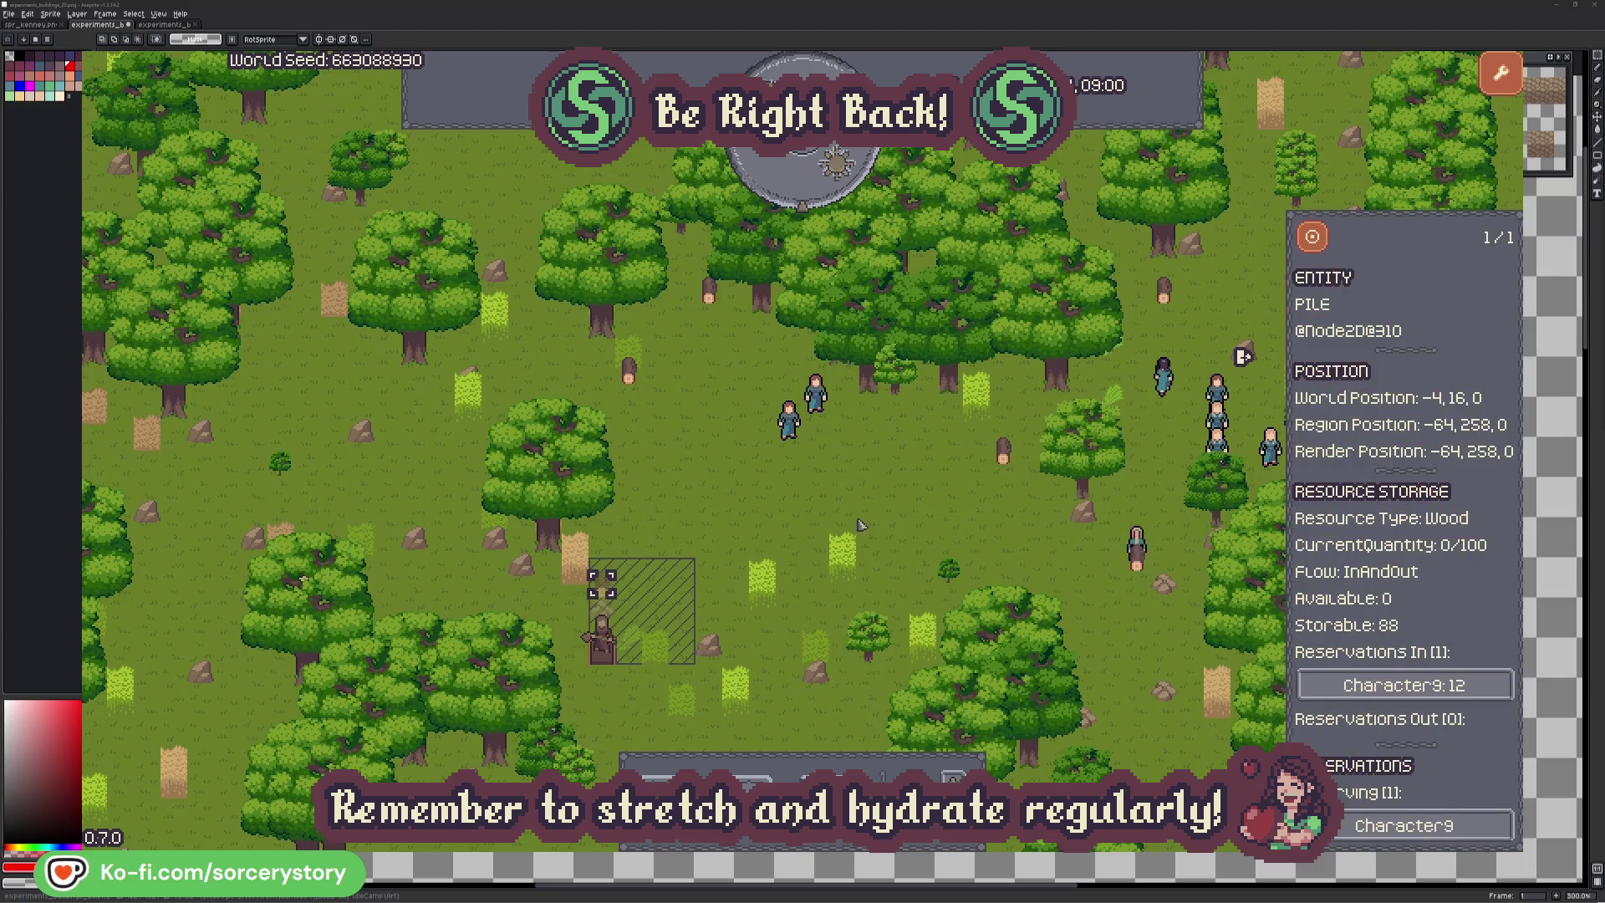
pyautogui.click(1478, 691)
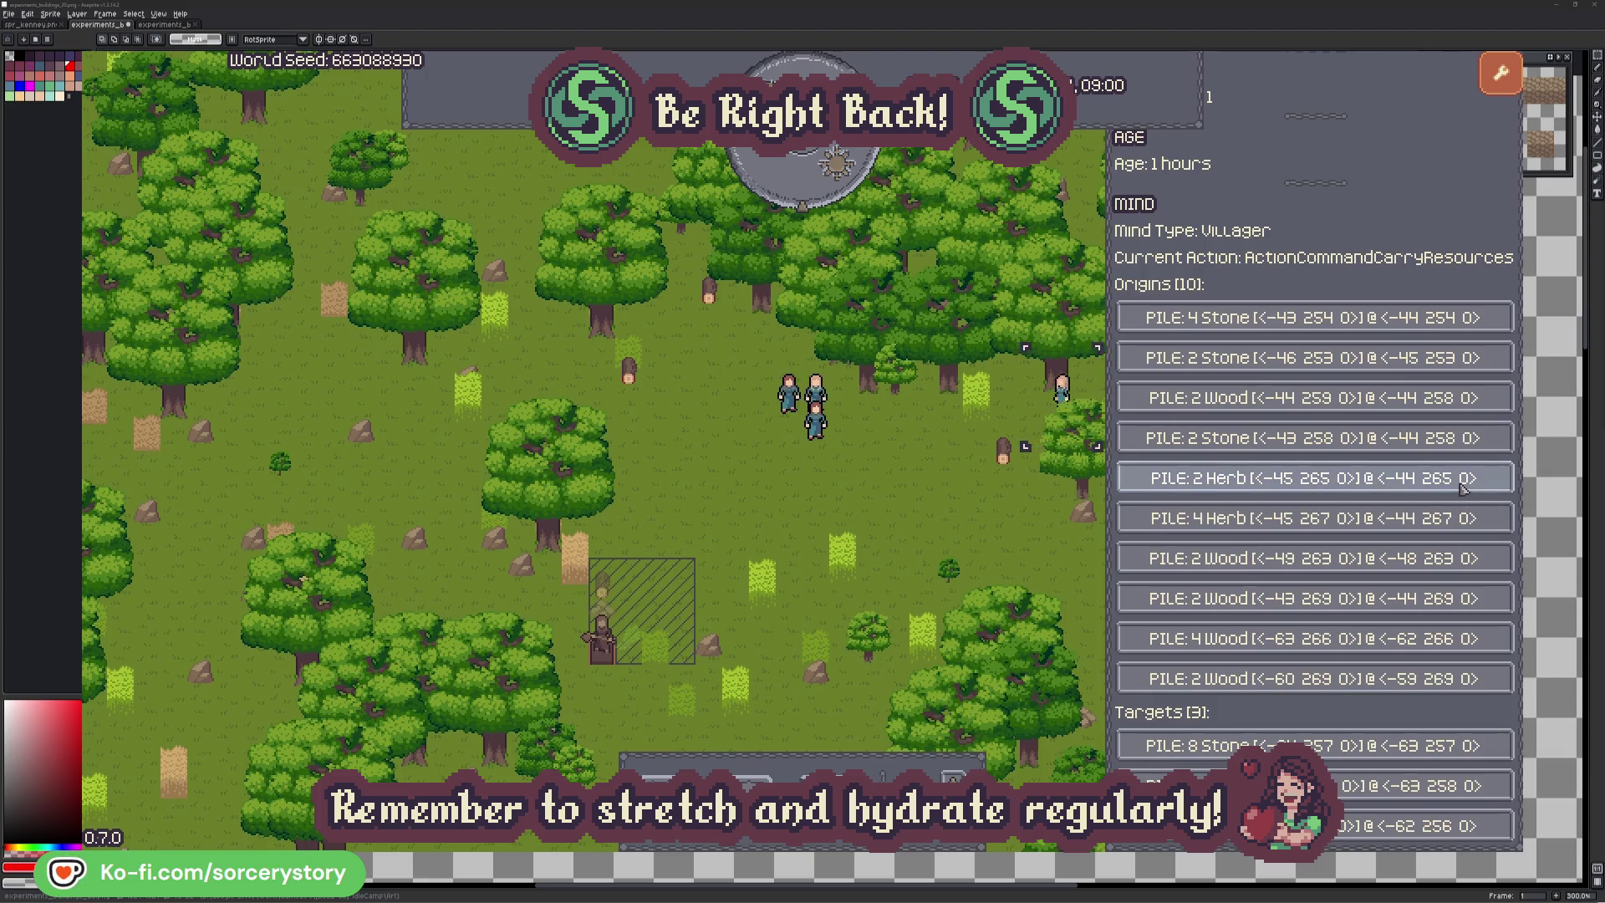
pyautogui.click(1463, 486)
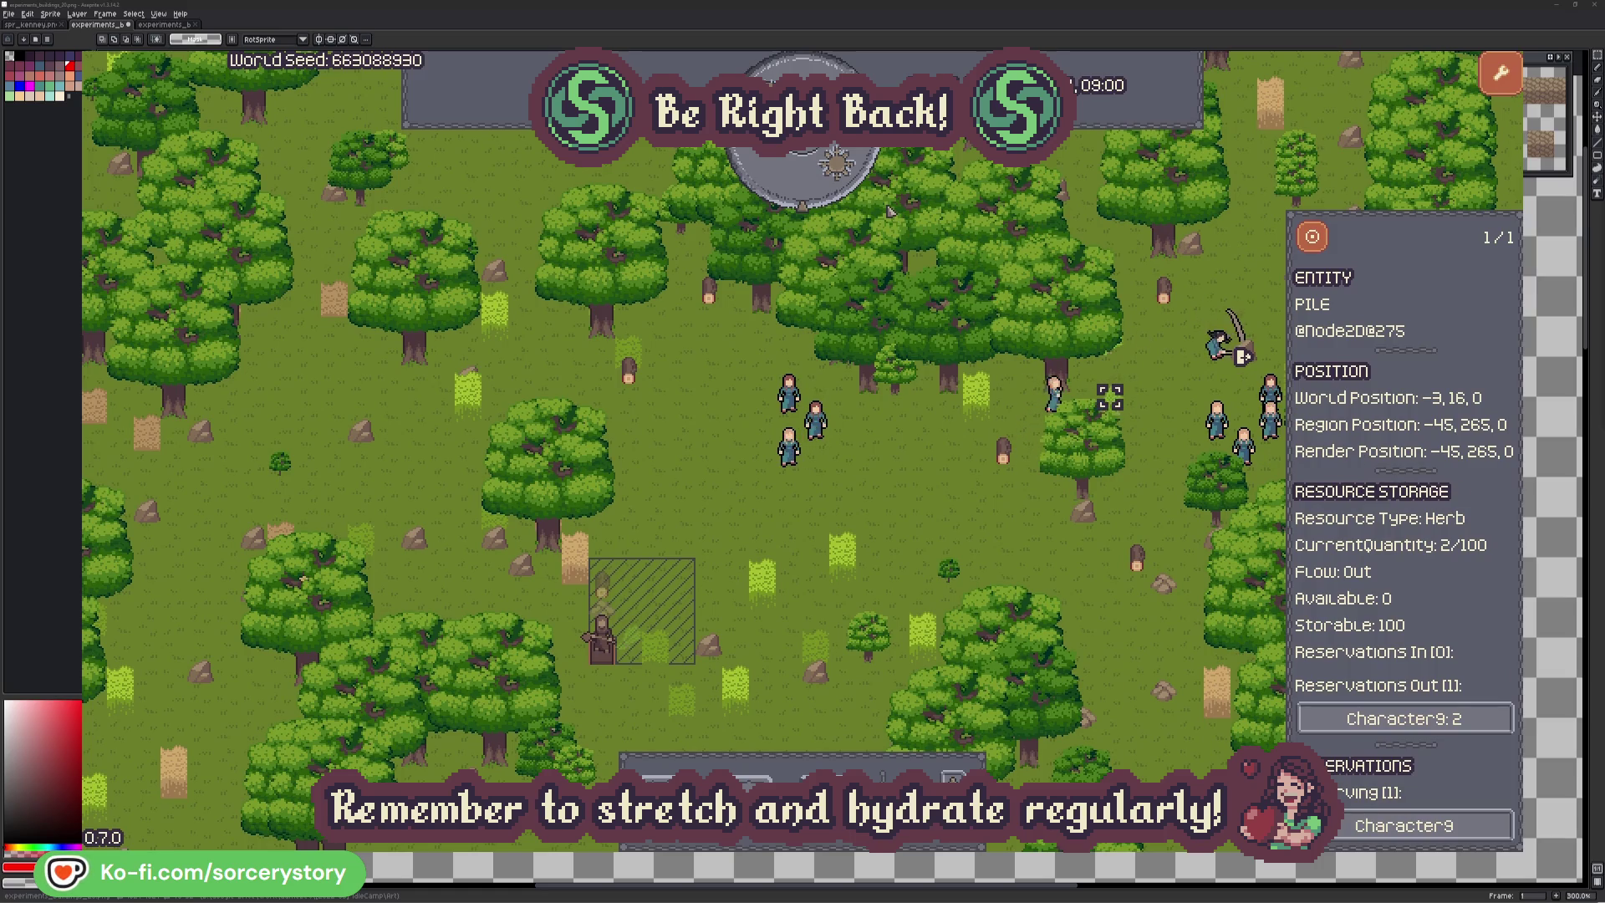
pyautogui.click(1324, 247)
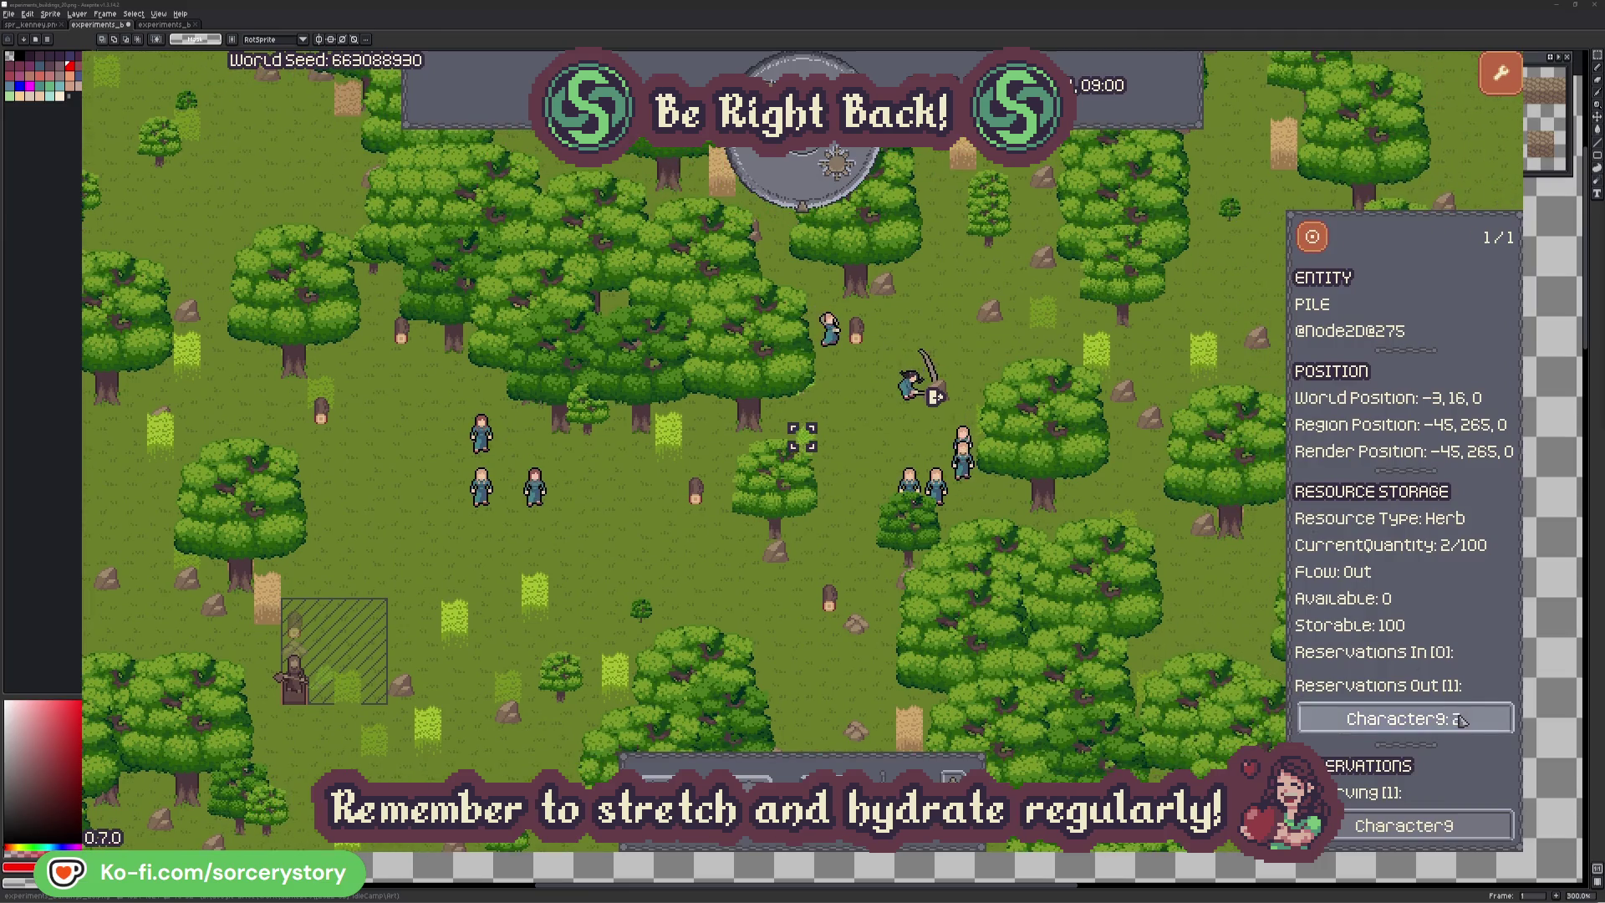
pyautogui.click(1404, 719)
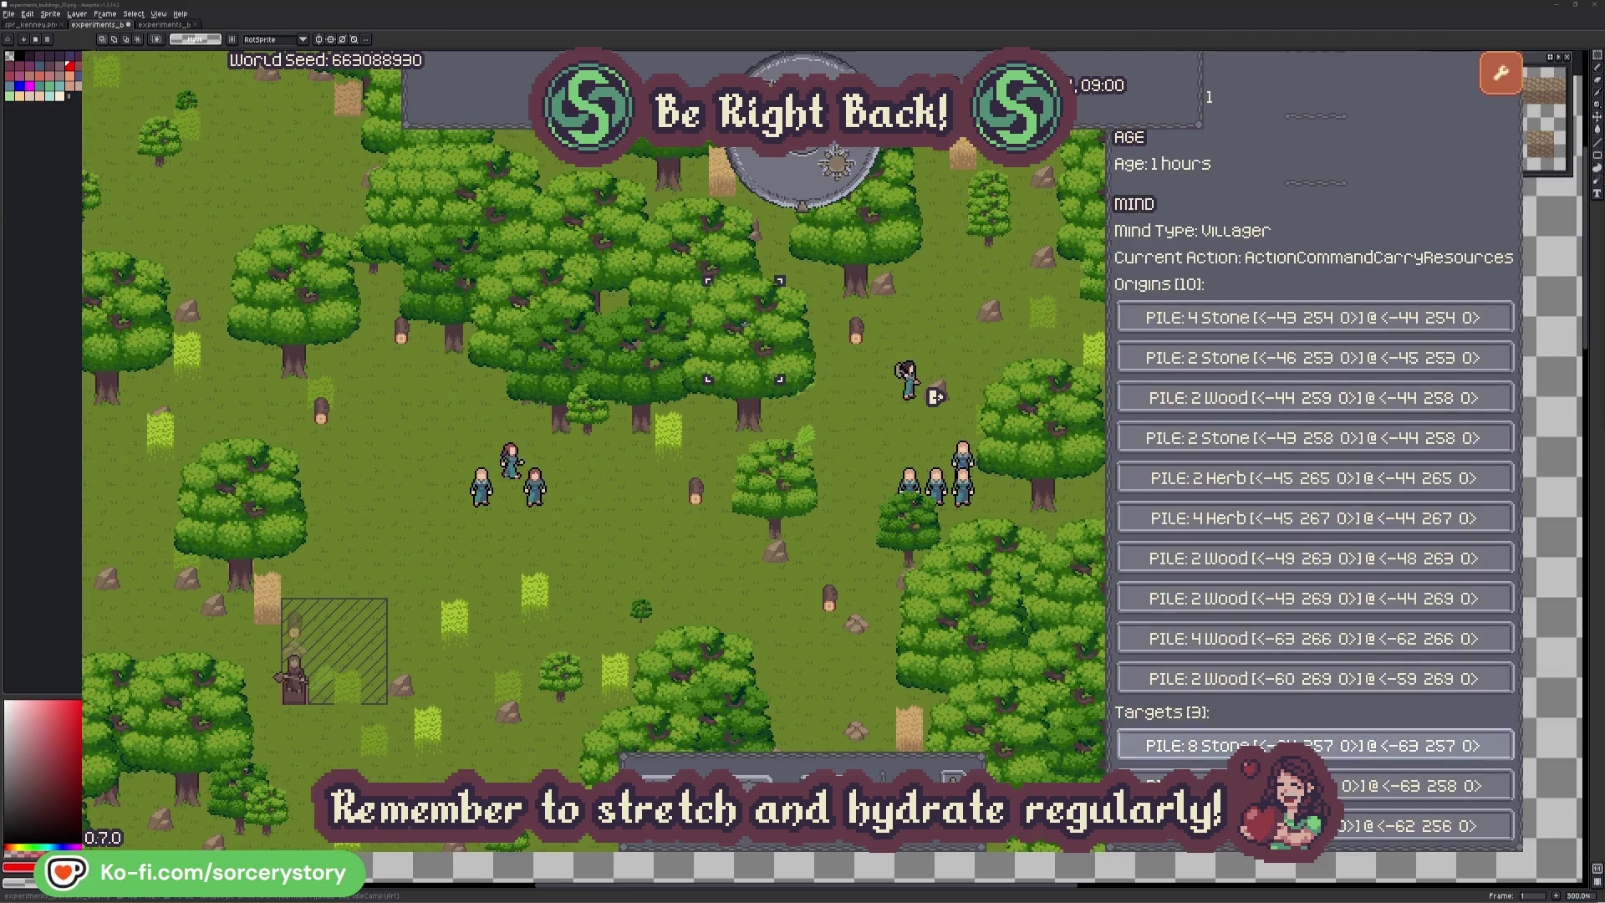
# - Centre on the wood pile Character9 hauls to, then check Character2's details
pyautogui.click(1405, 786)
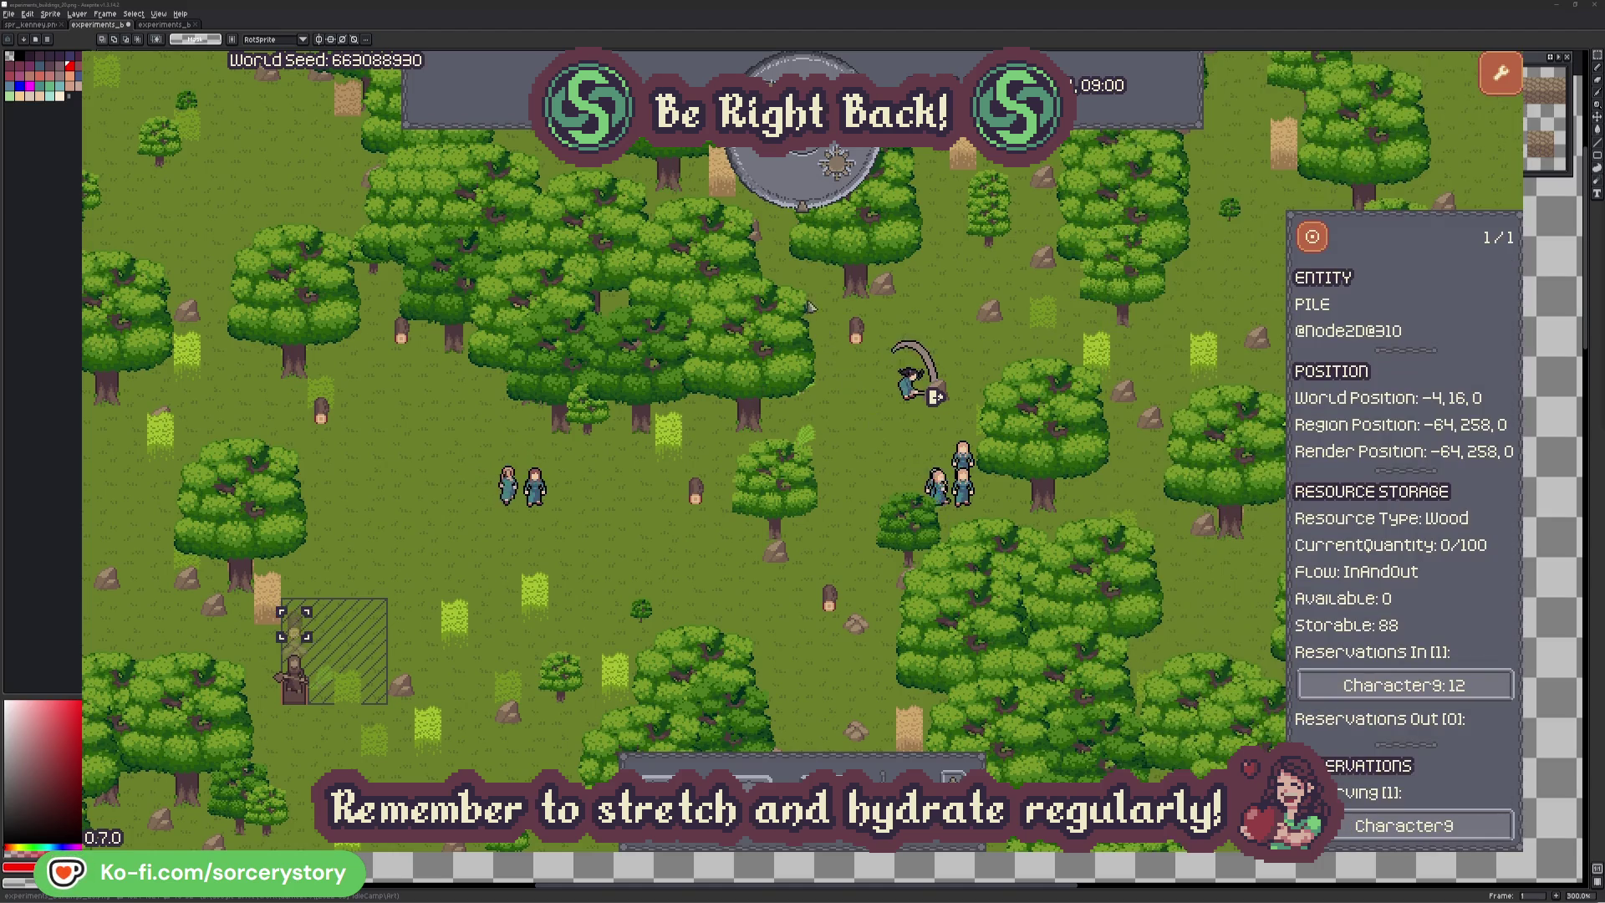
pyautogui.click(1313, 239)
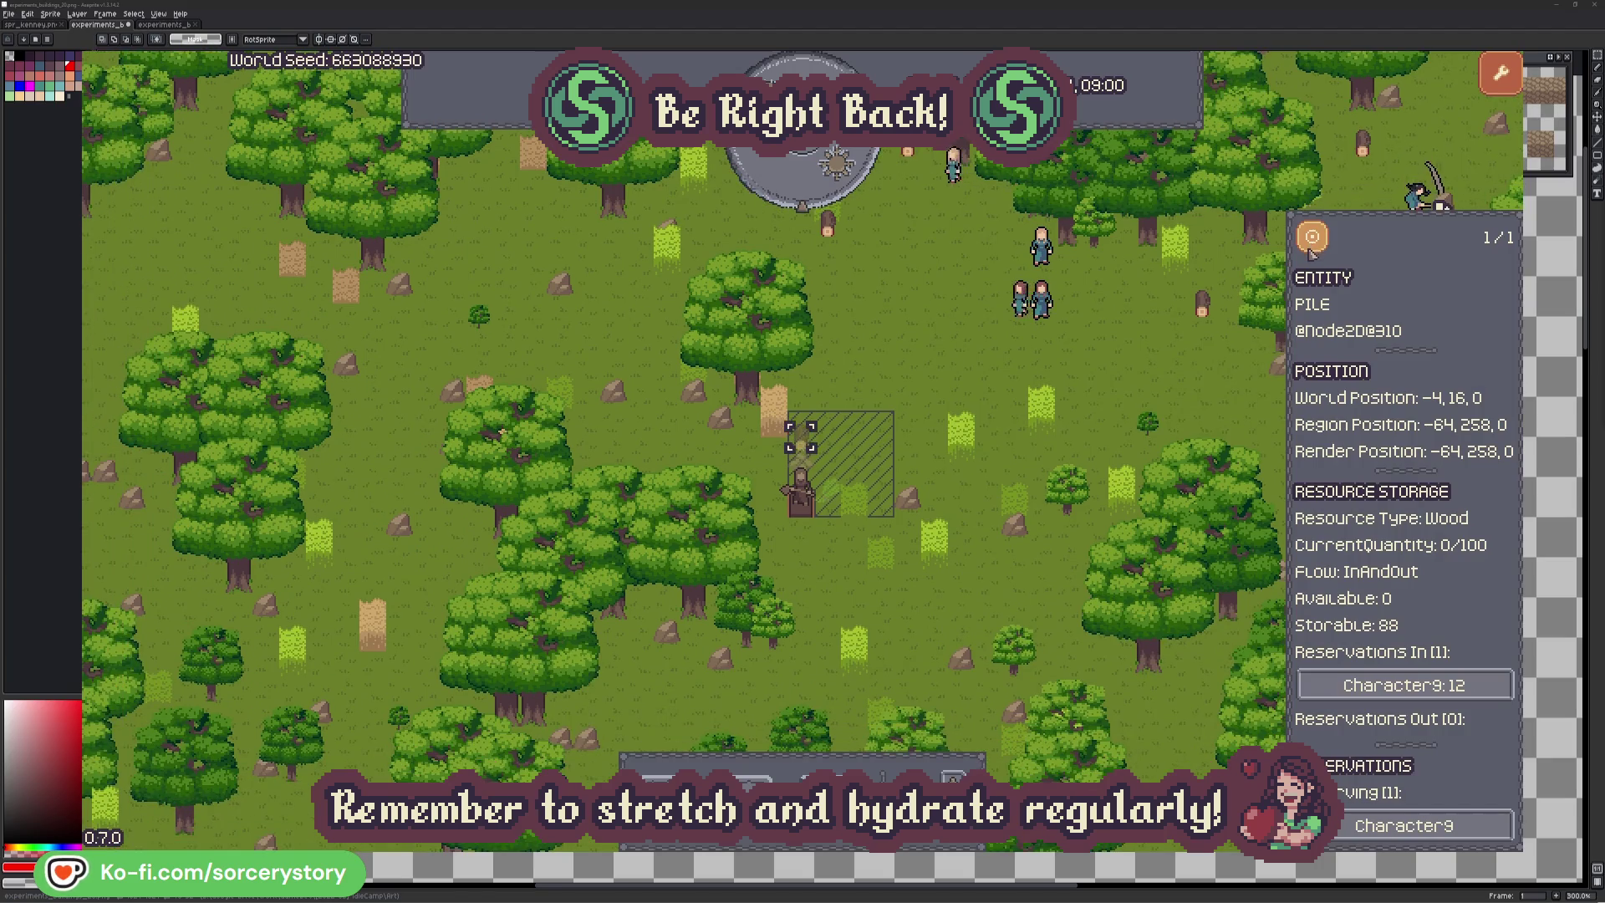
pyautogui.click(1162, 371)
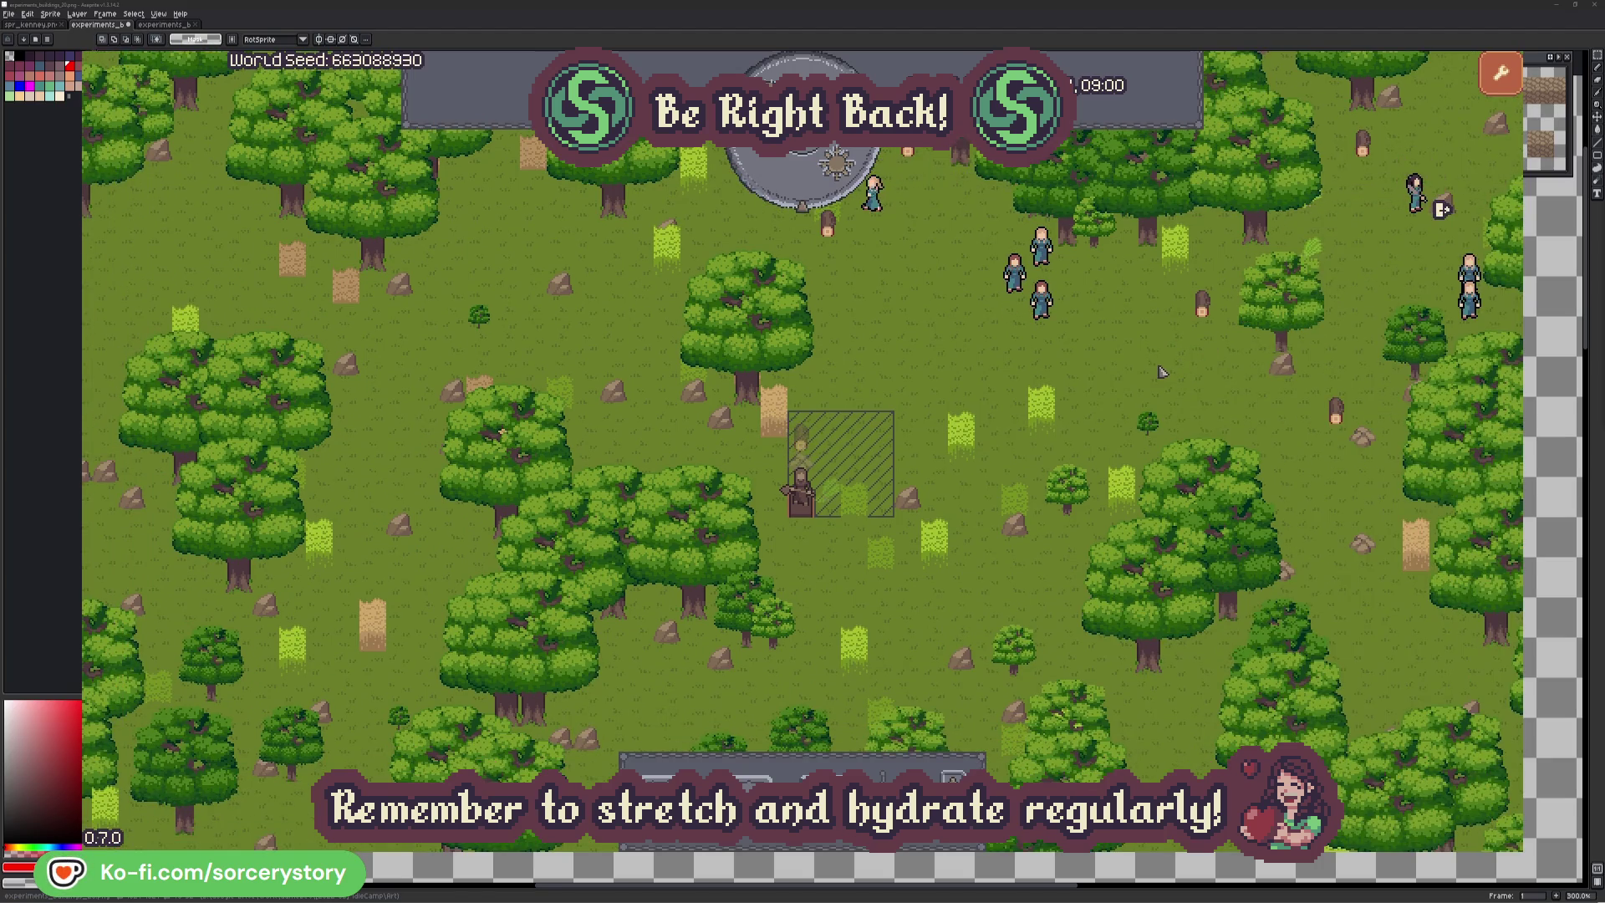
pyautogui.click(1048, 308)
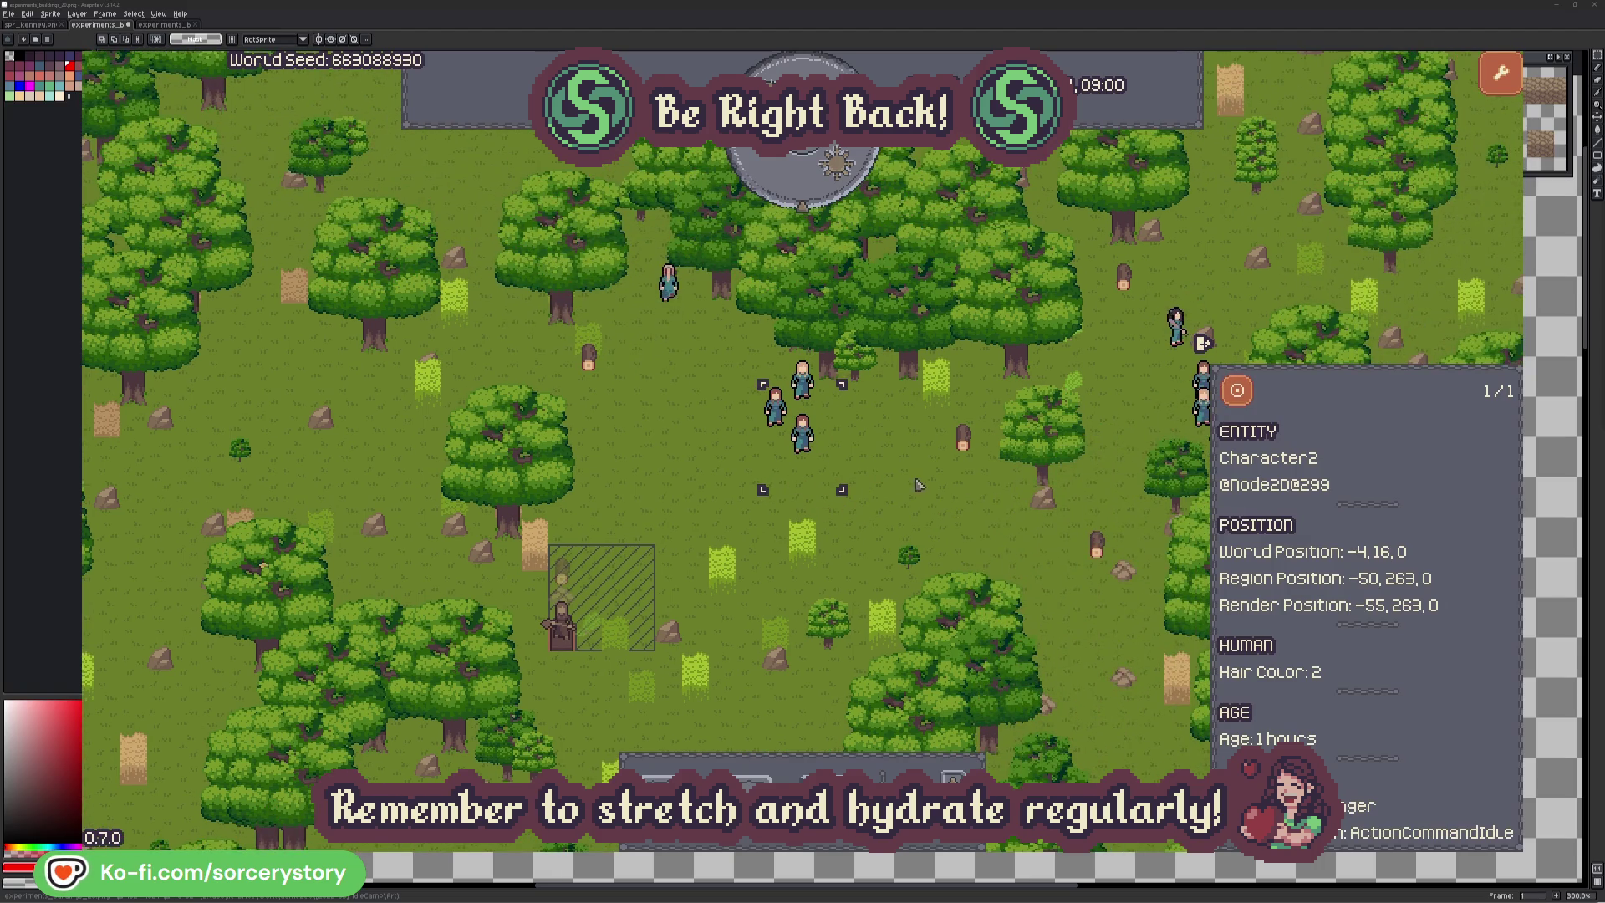
pyautogui.click(918, 485)
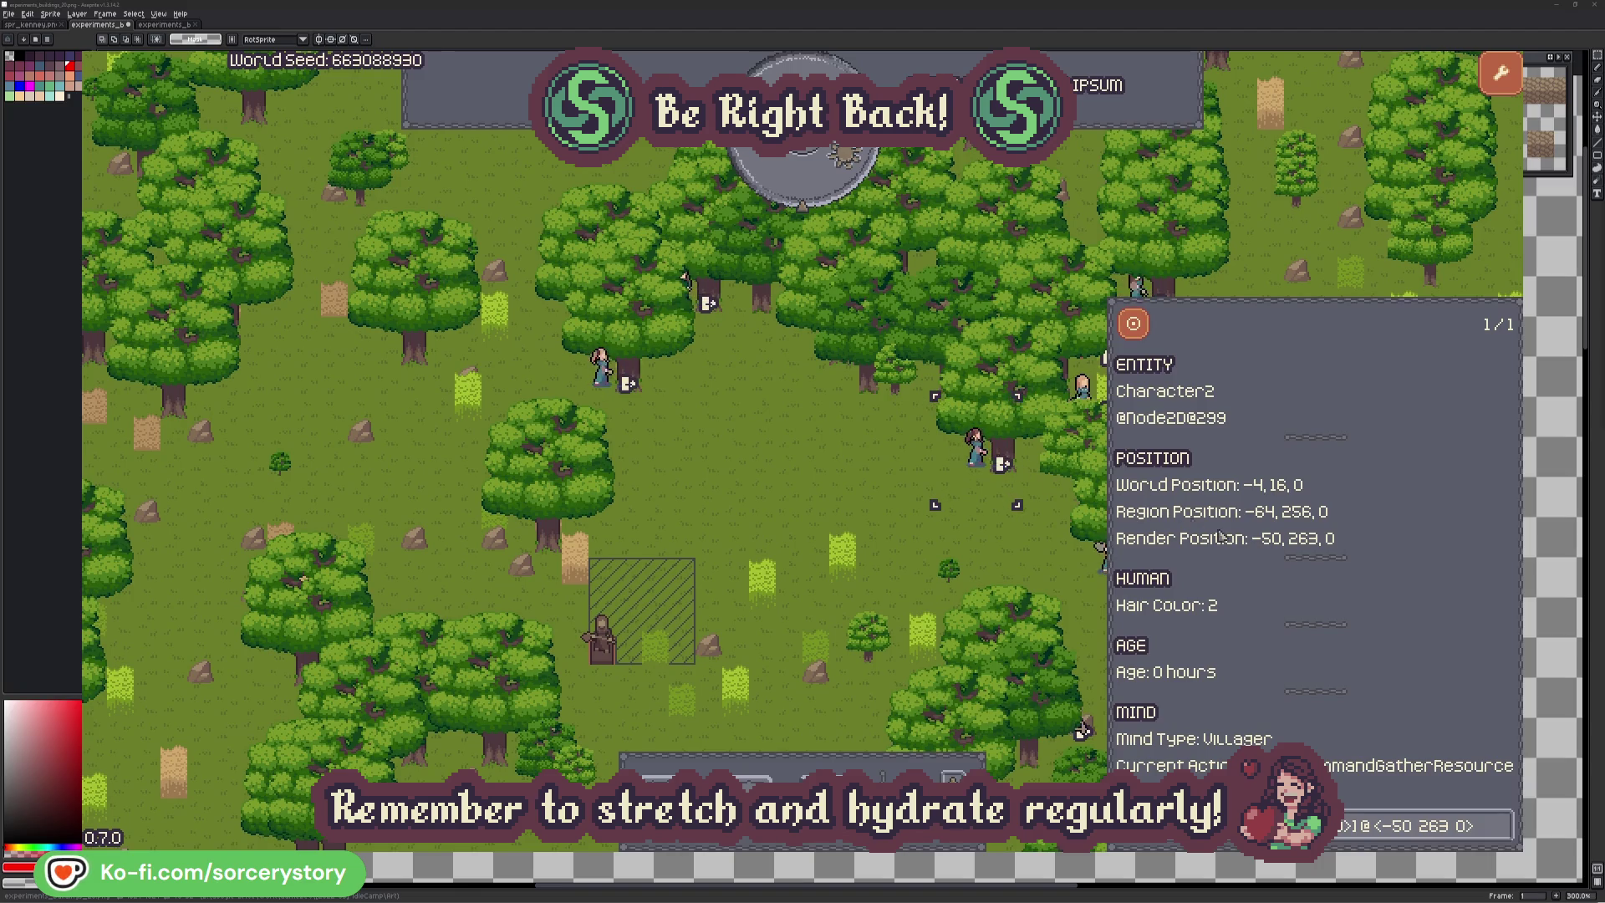
# - Check the oak Character2 is targeting, then close the inspector
pyautogui.click(1501, 836)
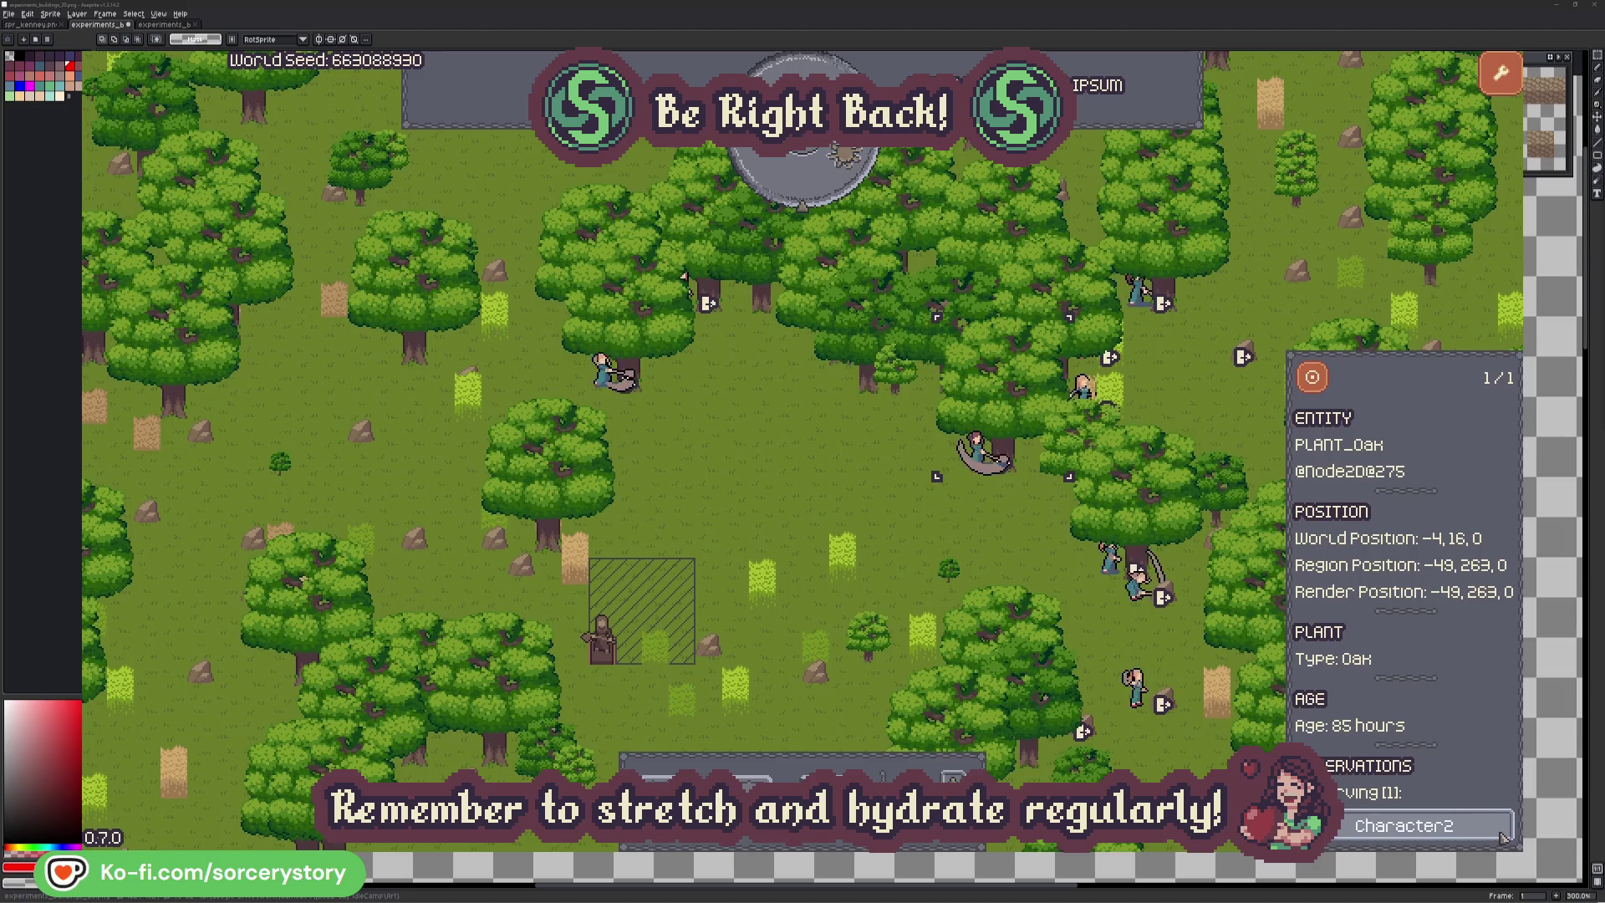
pyautogui.click(1501, 836)
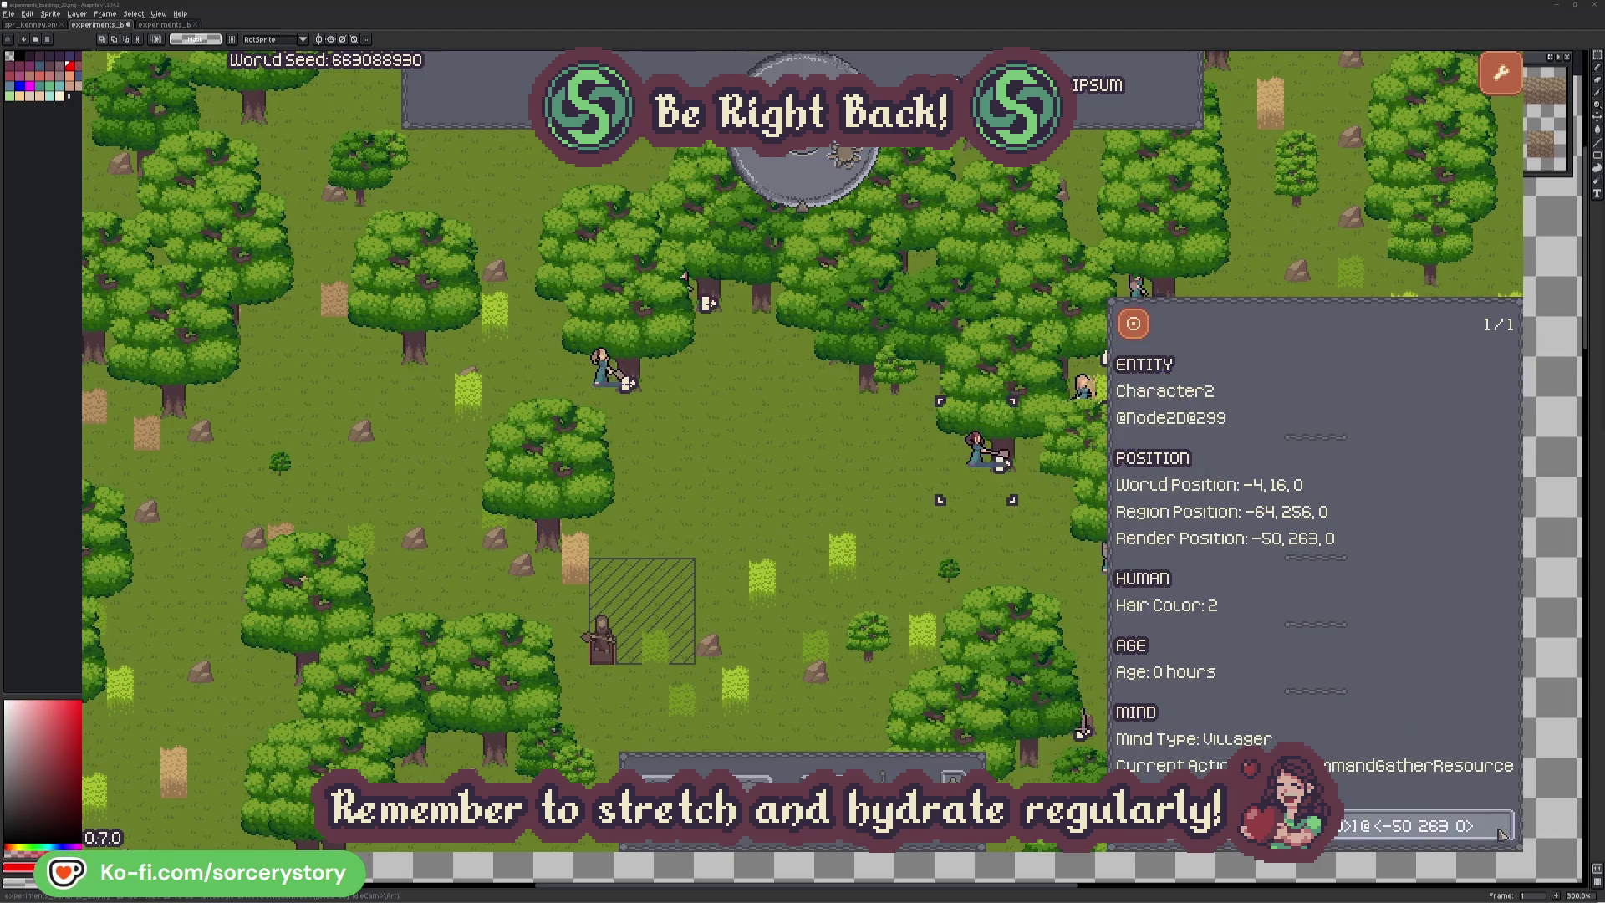
pyautogui.click(1002, 555)
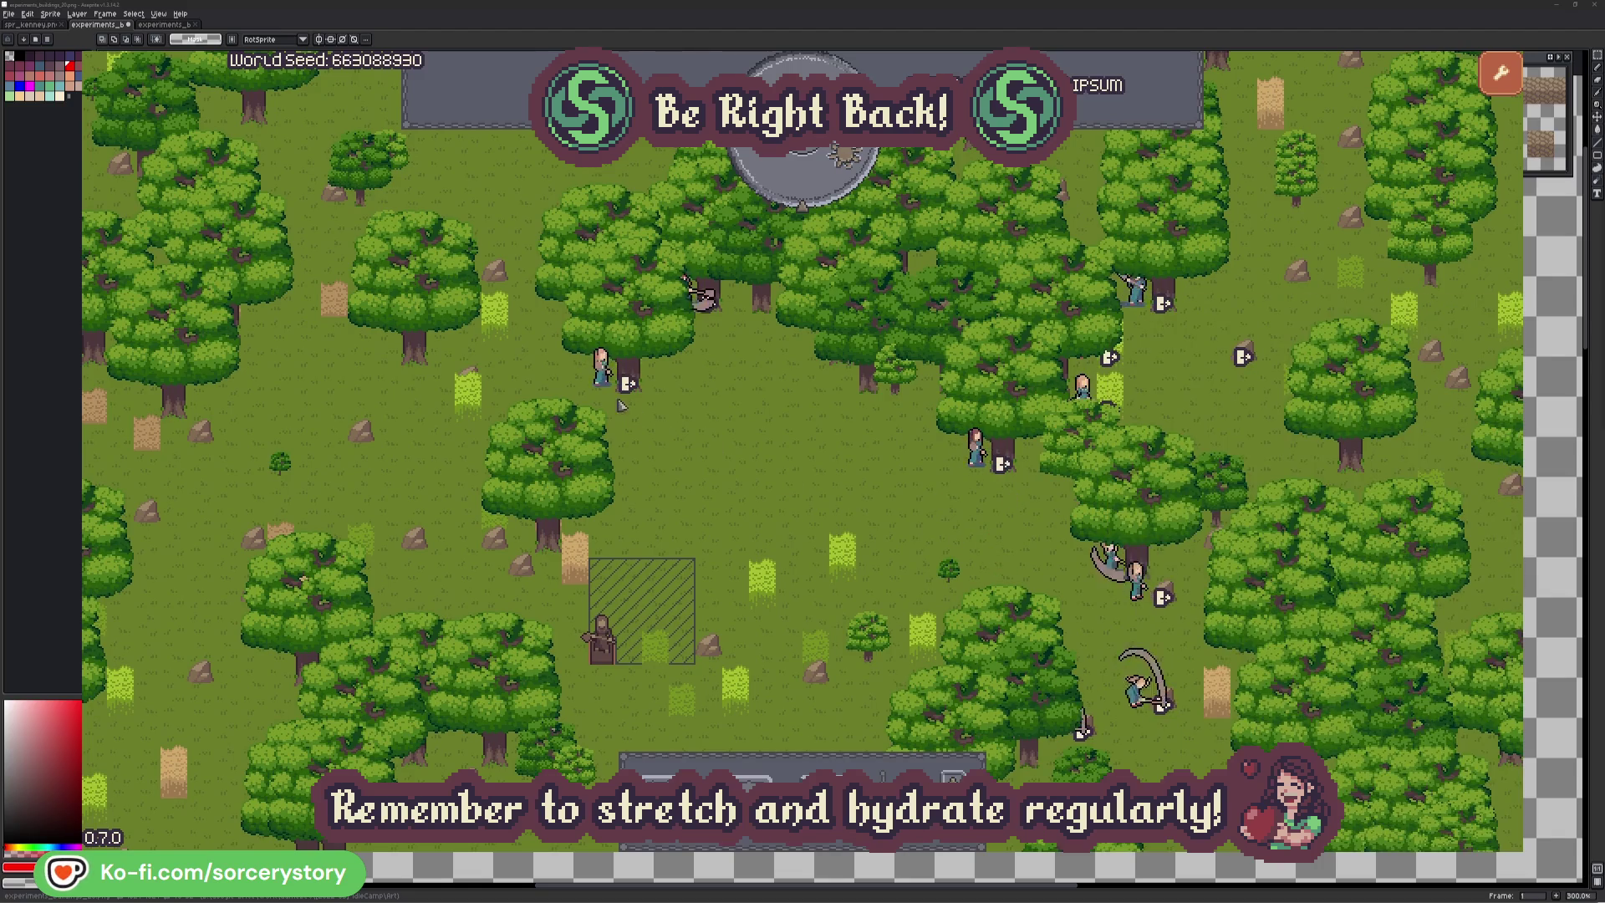
# - Check Character0 and its target oak, then pass one hour of game time
pyautogui.click(621, 405)
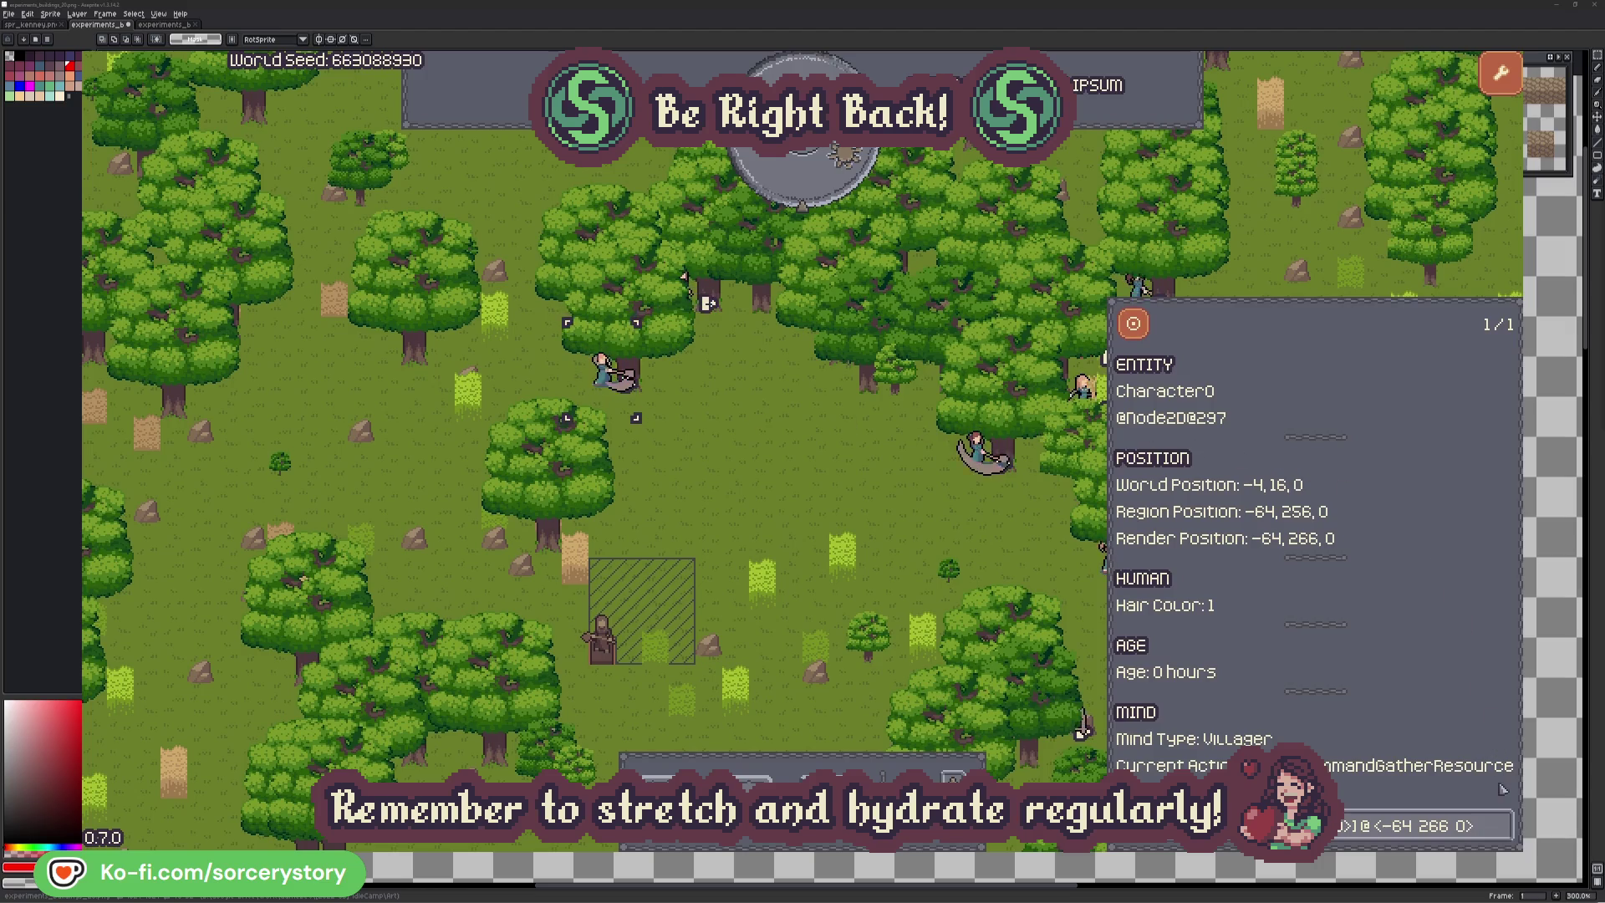
pyautogui.click(1502, 826)
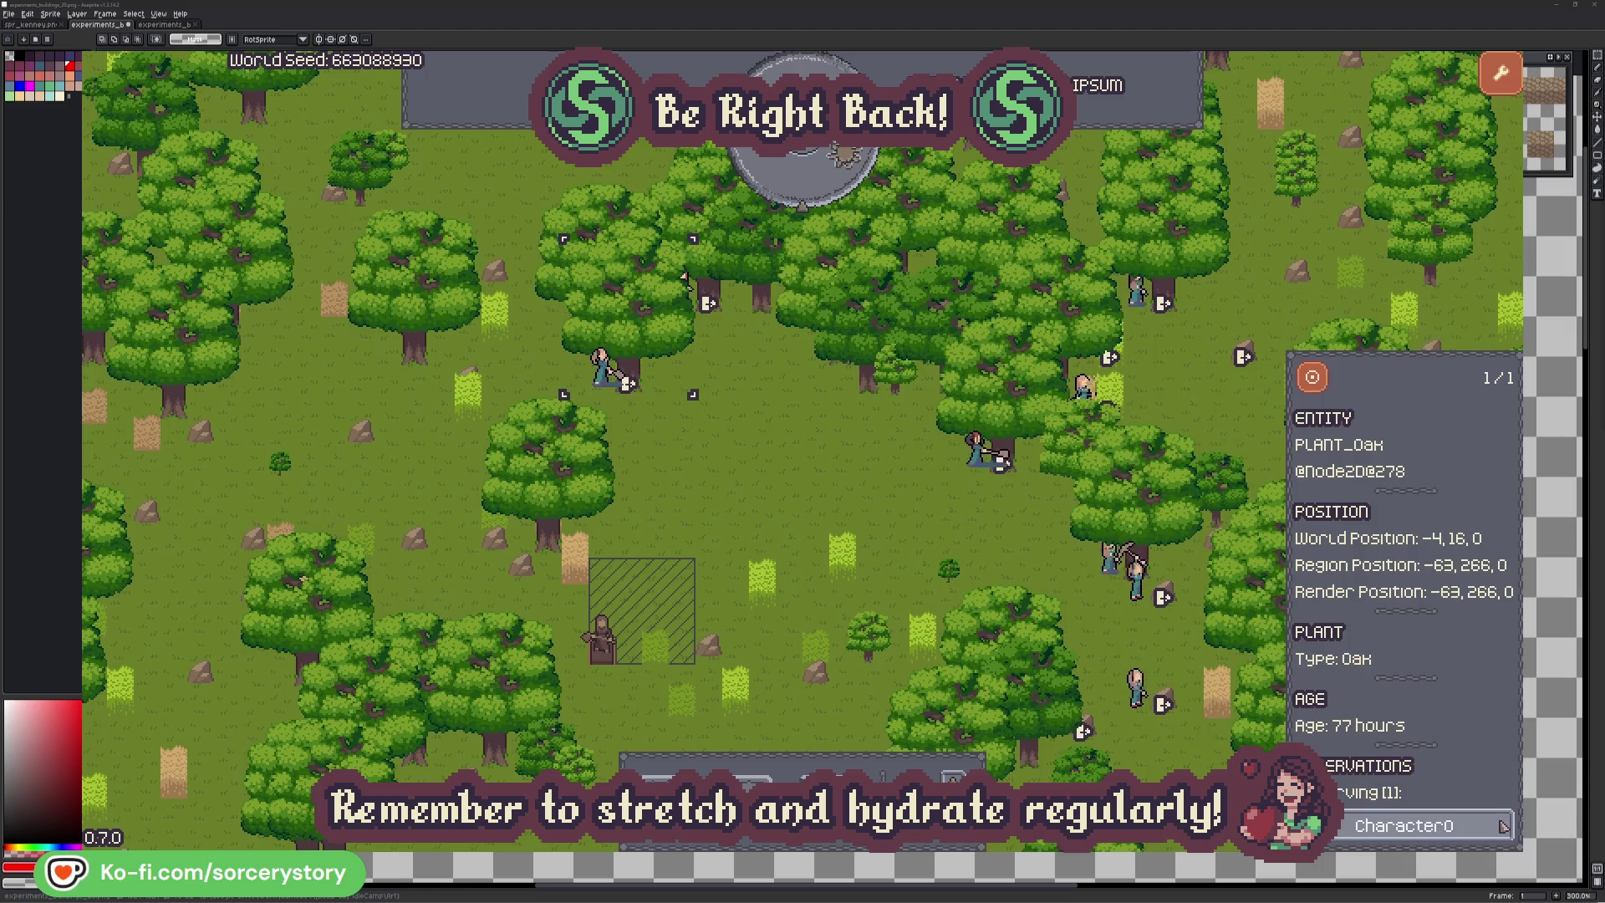
pyautogui.click(1502, 826)
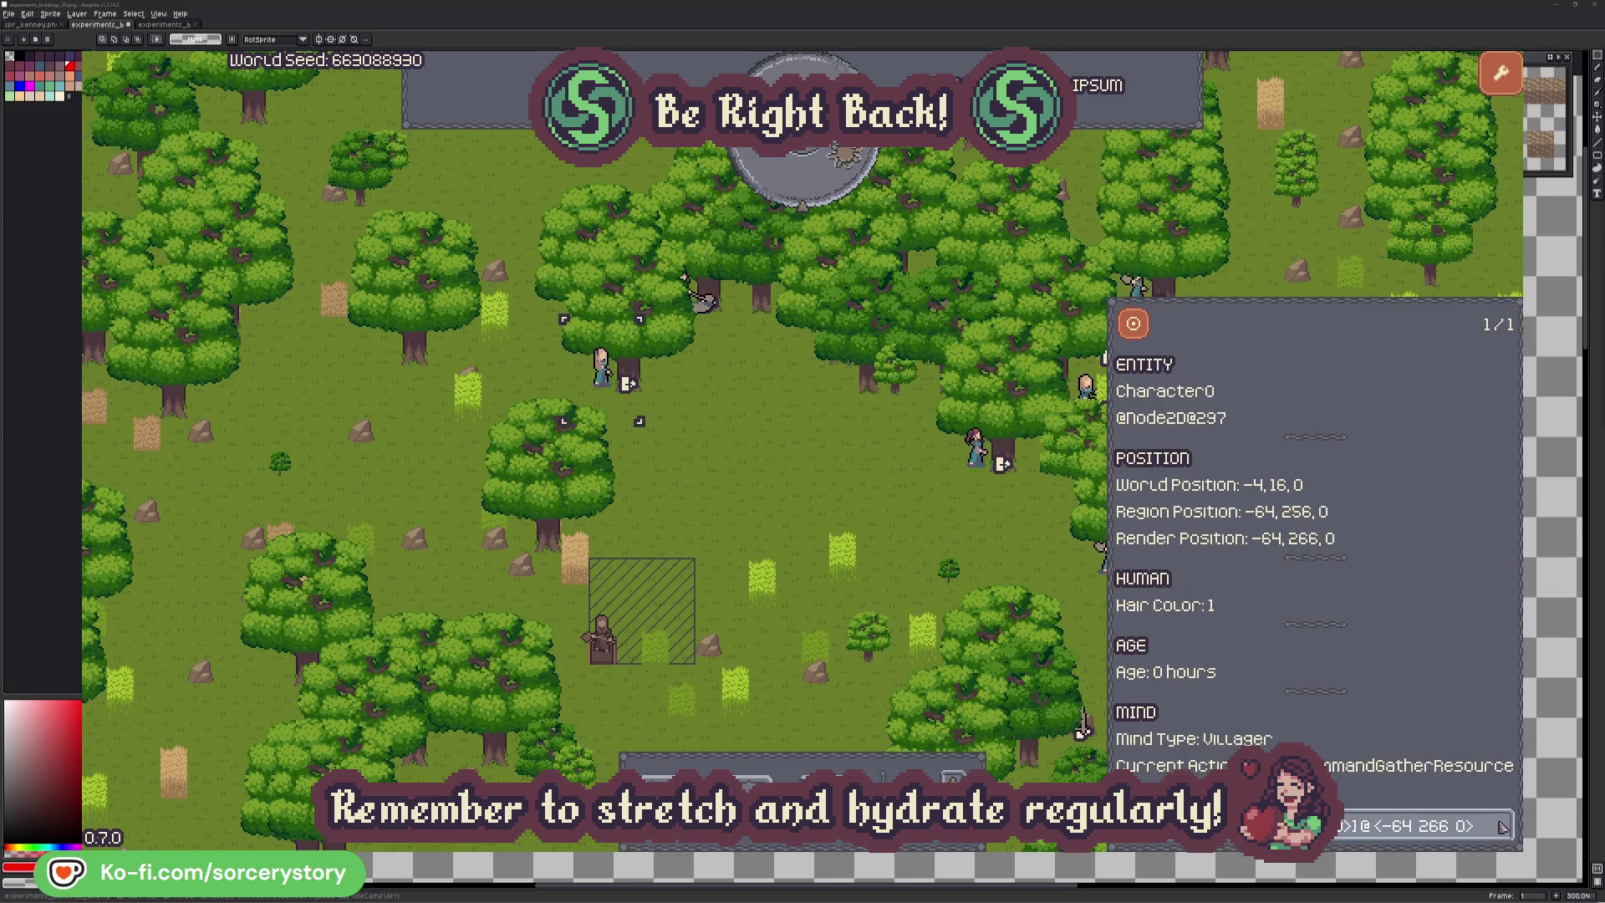
pyautogui.click(839, 501)
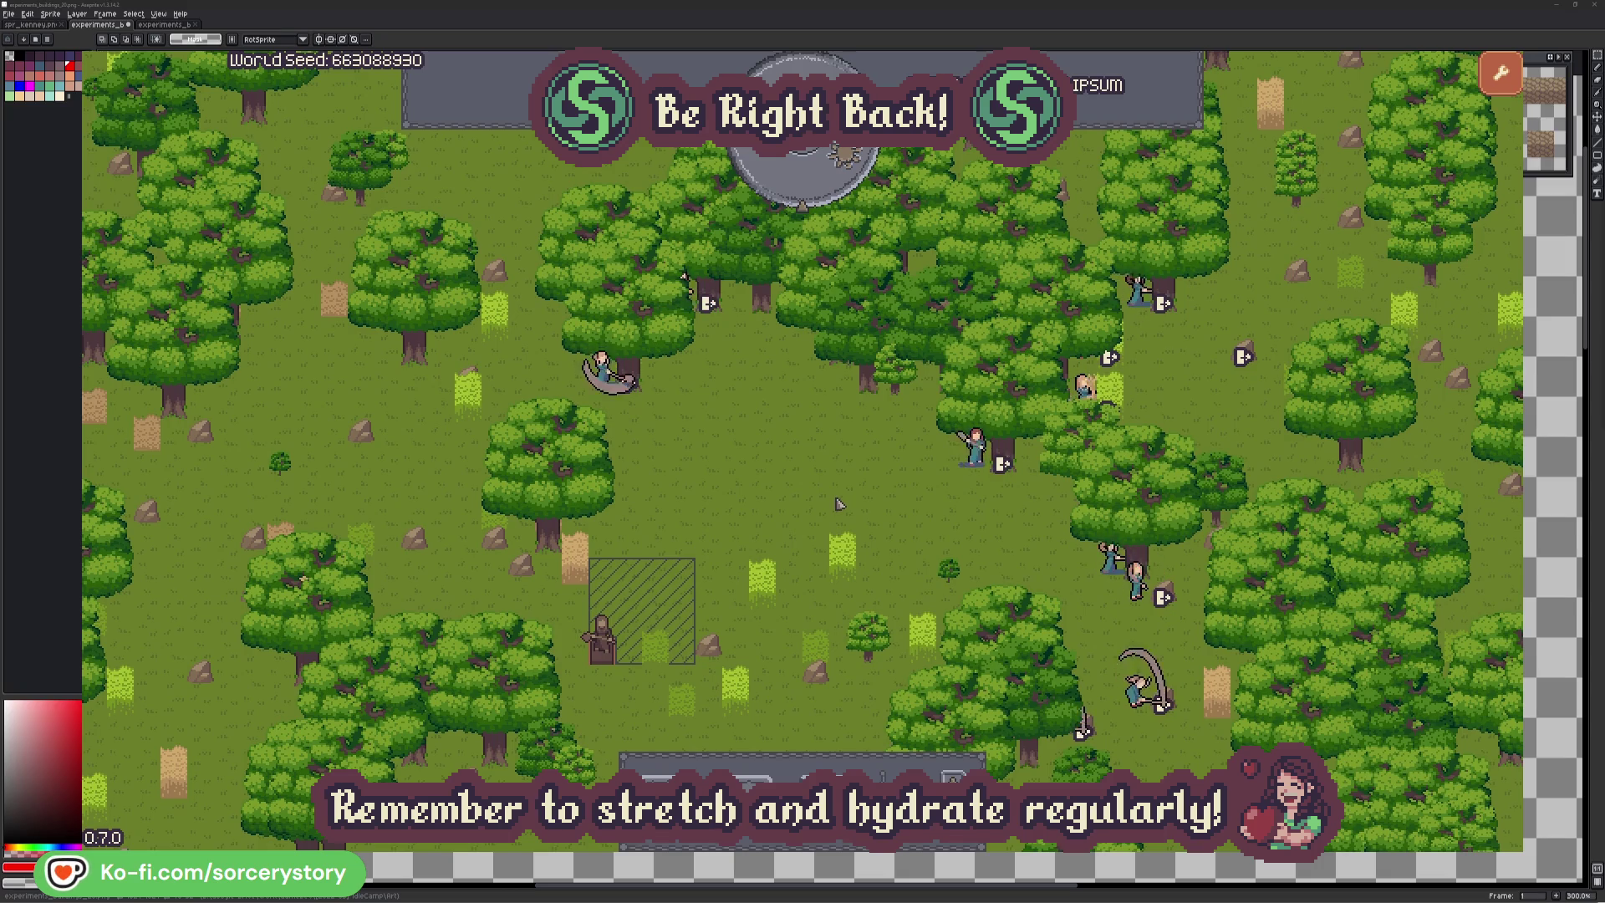
pyautogui.click(815, 185)
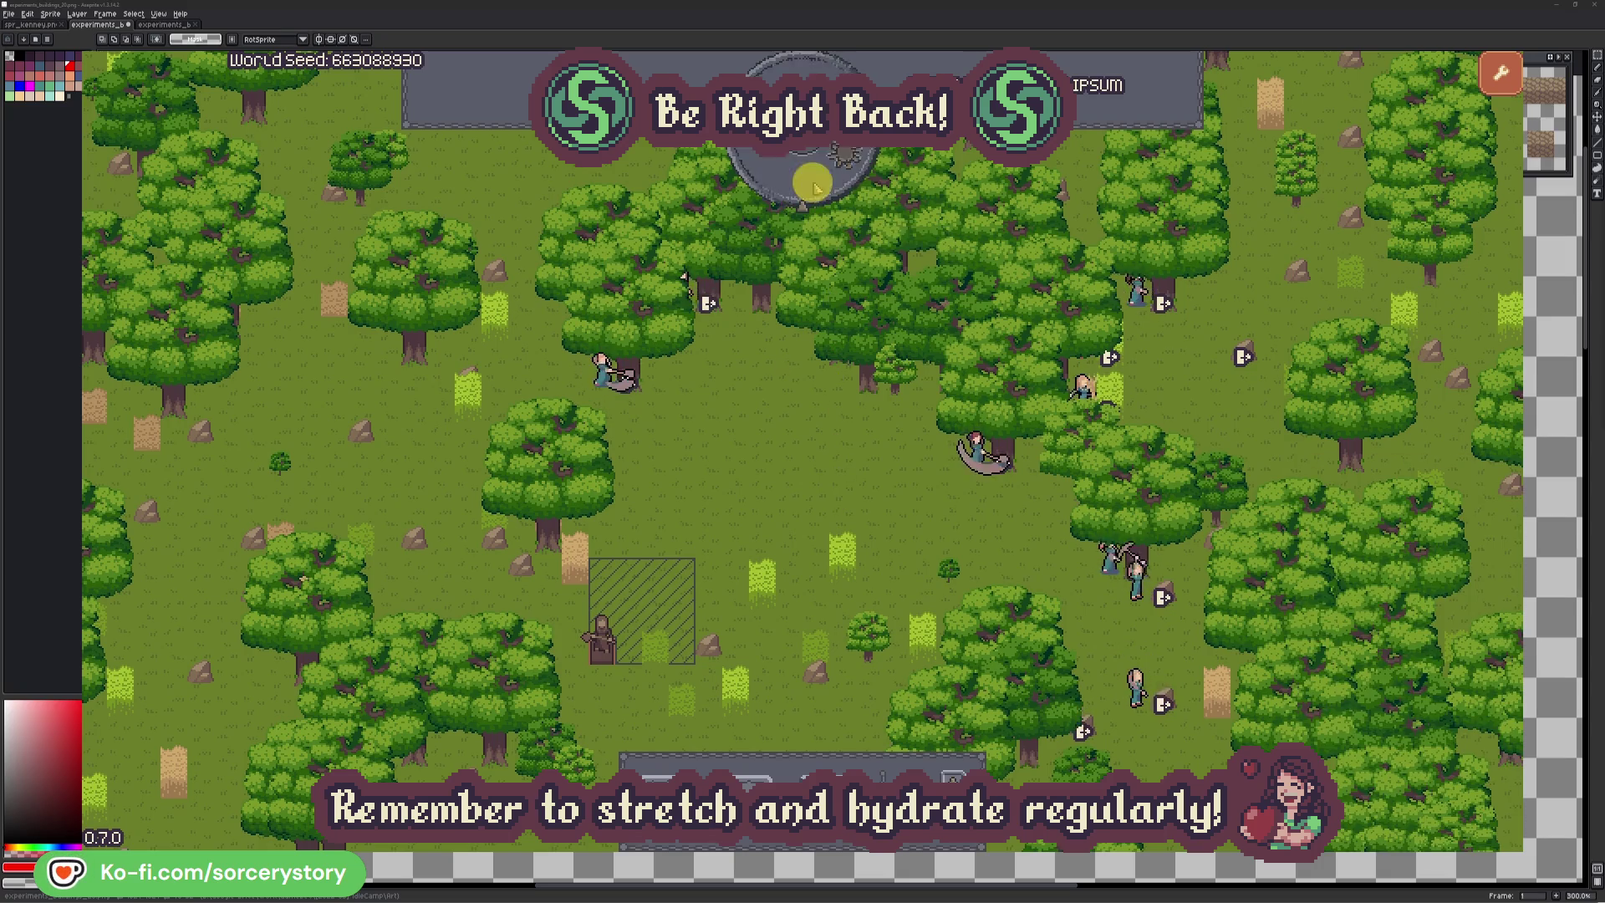